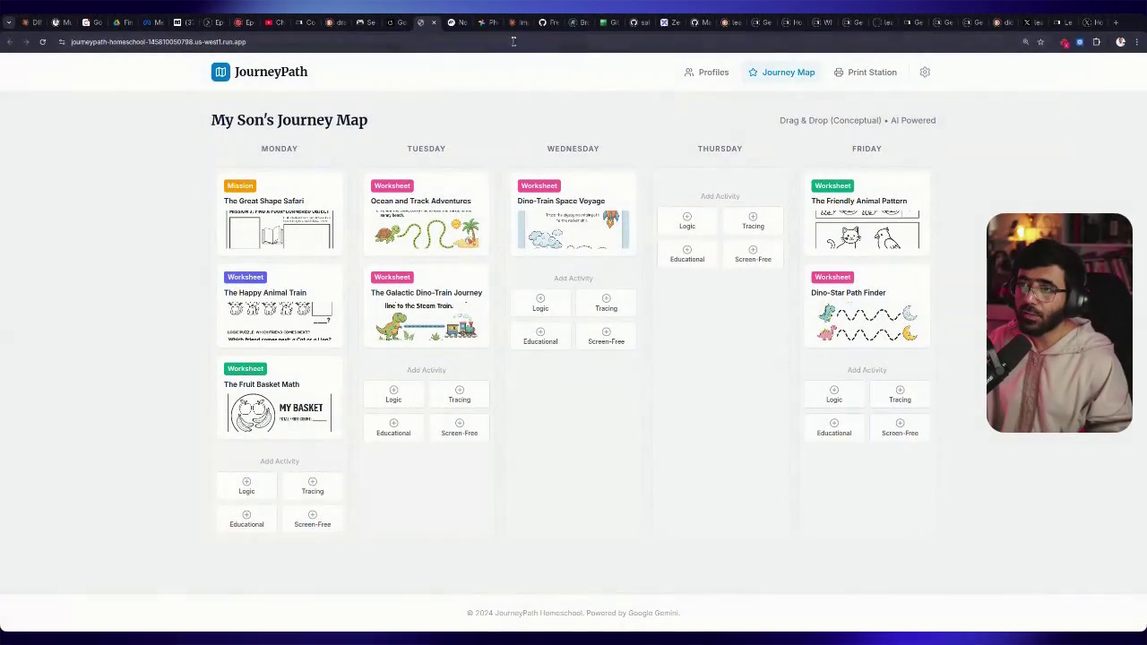
Switch to the untitled NotebookLM notebook and select its web address
click(453, 30)
click(453, 42)
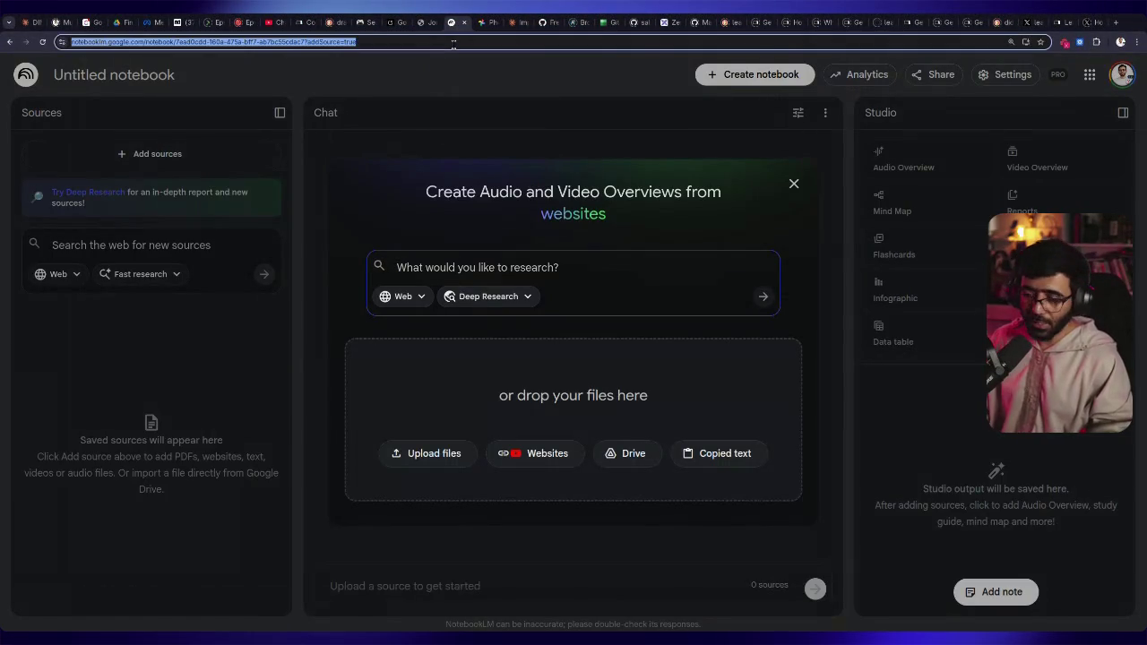
text(https:)
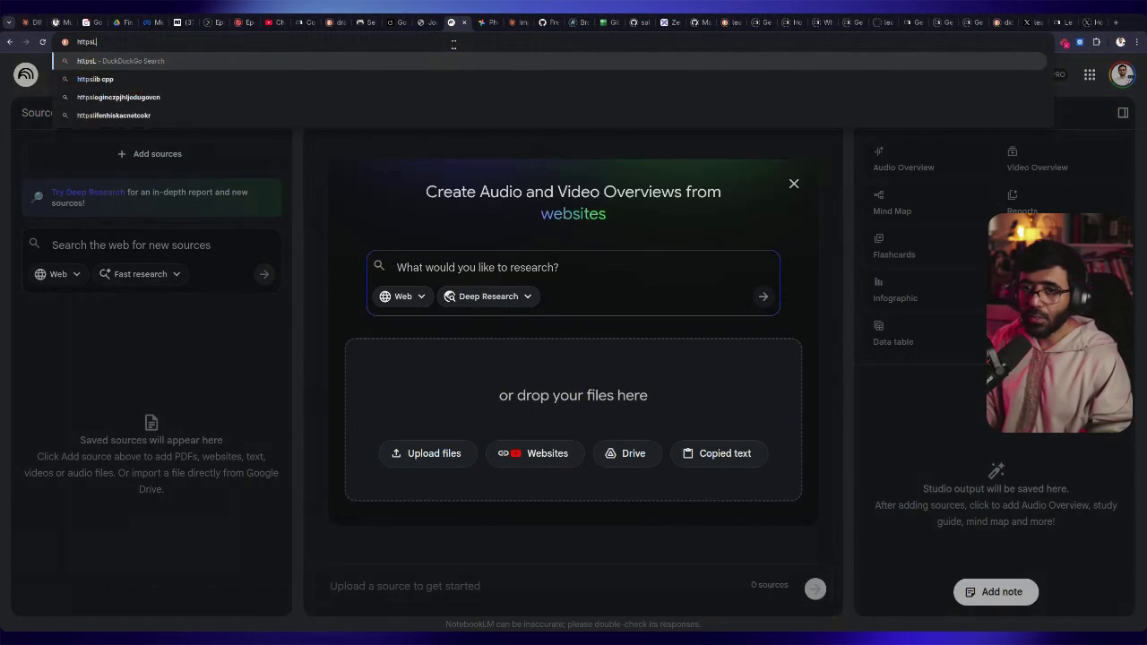
text(//)
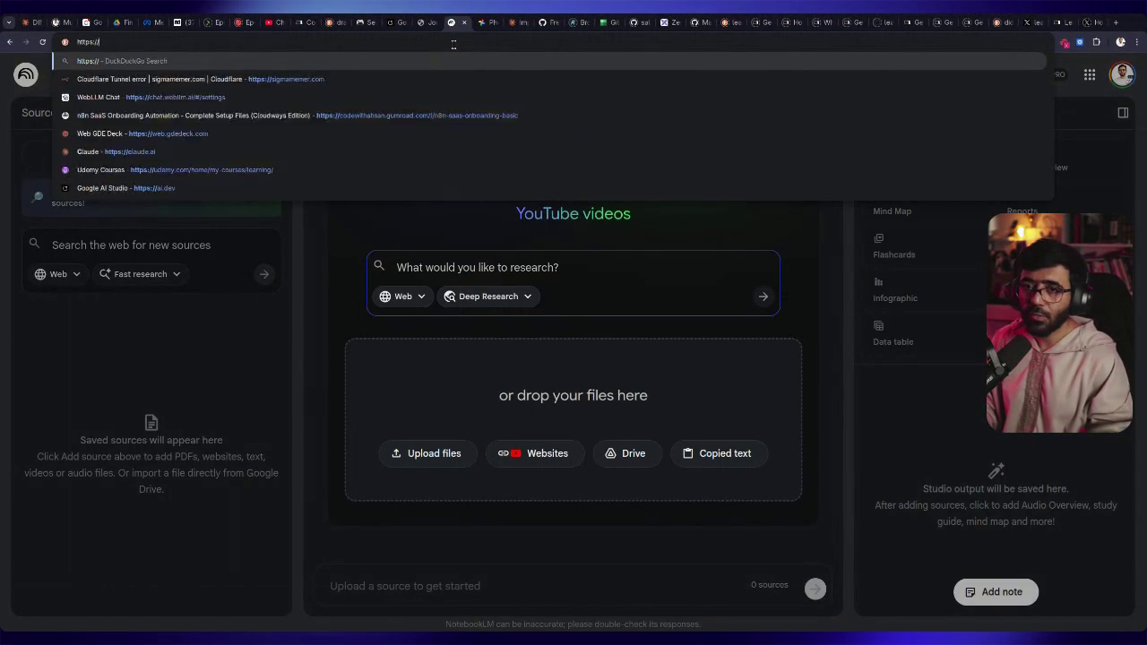
text(dontaskto)
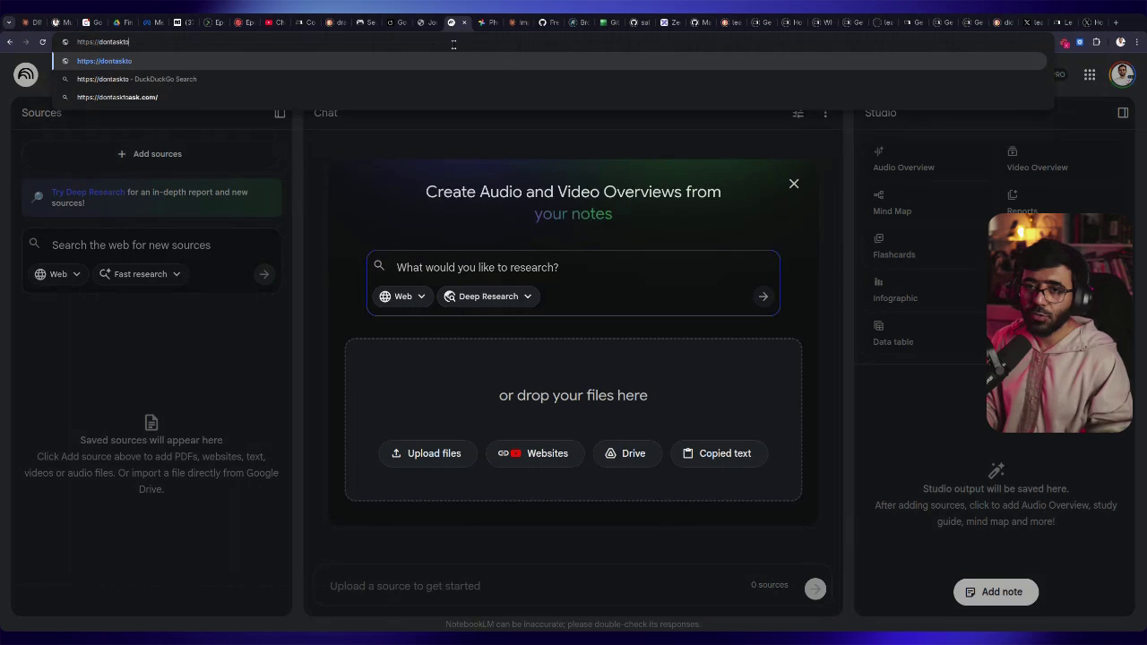
text(ask.com)
key(Return)
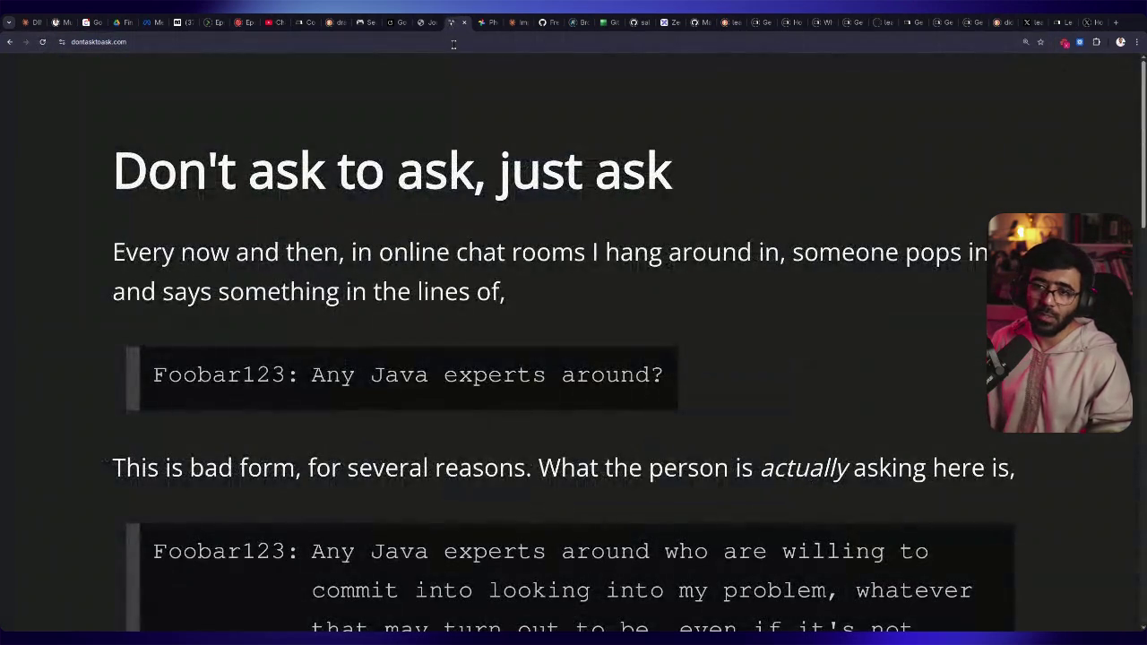
Highlight the article's opening paragraph, then clear the highlight
click(121, 38)
click(104, 192)
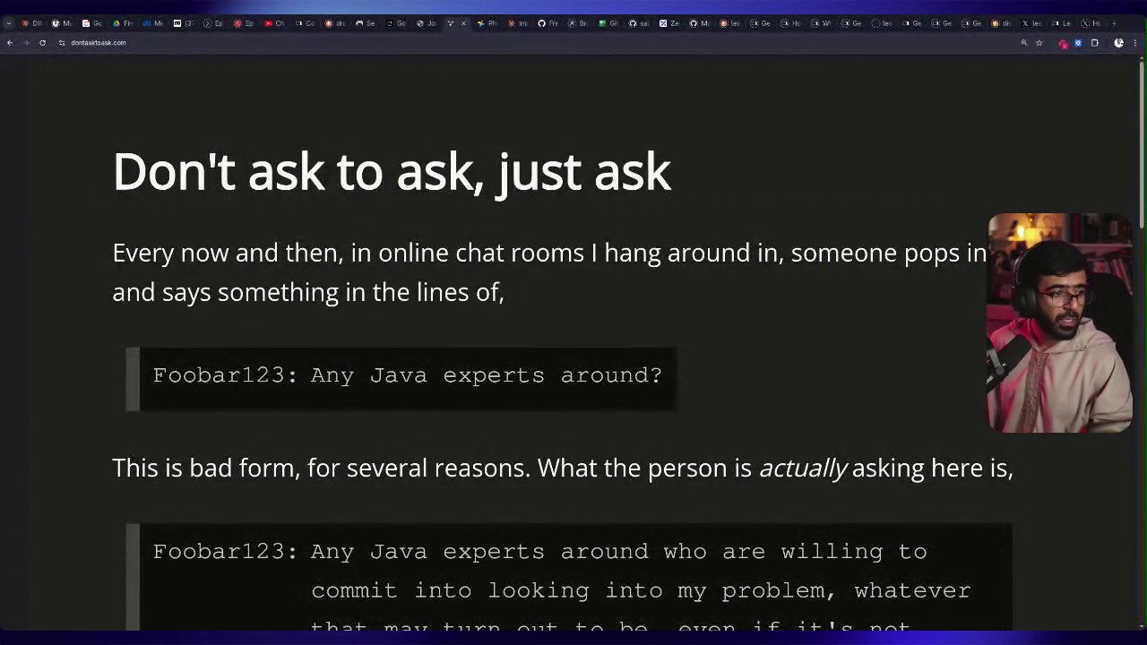
key(ctrl+l)
drag(113, 253, 537, 283)
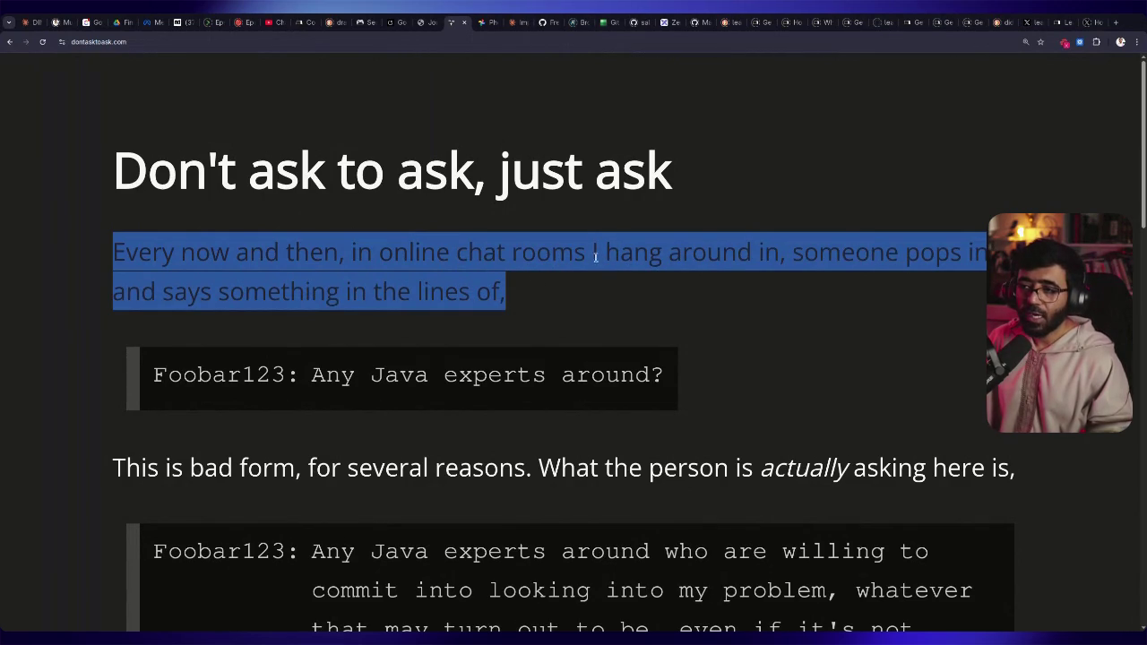
click(941, 276)
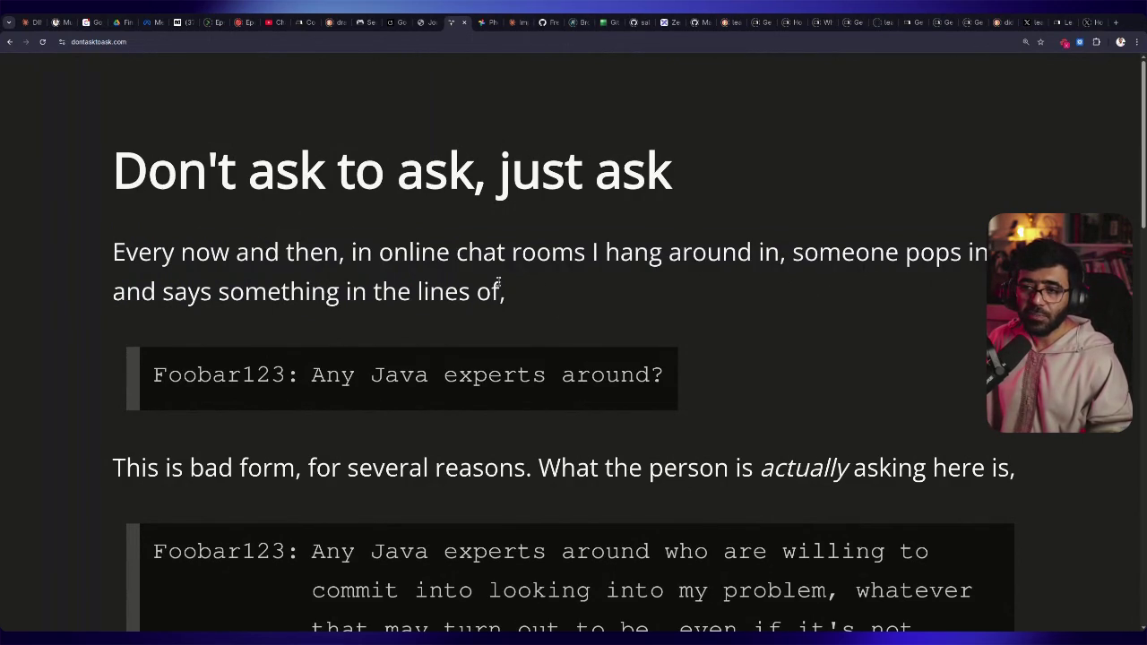
Scroll to the Alternatively example and highlight 'I have a question'
scroll(350, 369, down, 1)
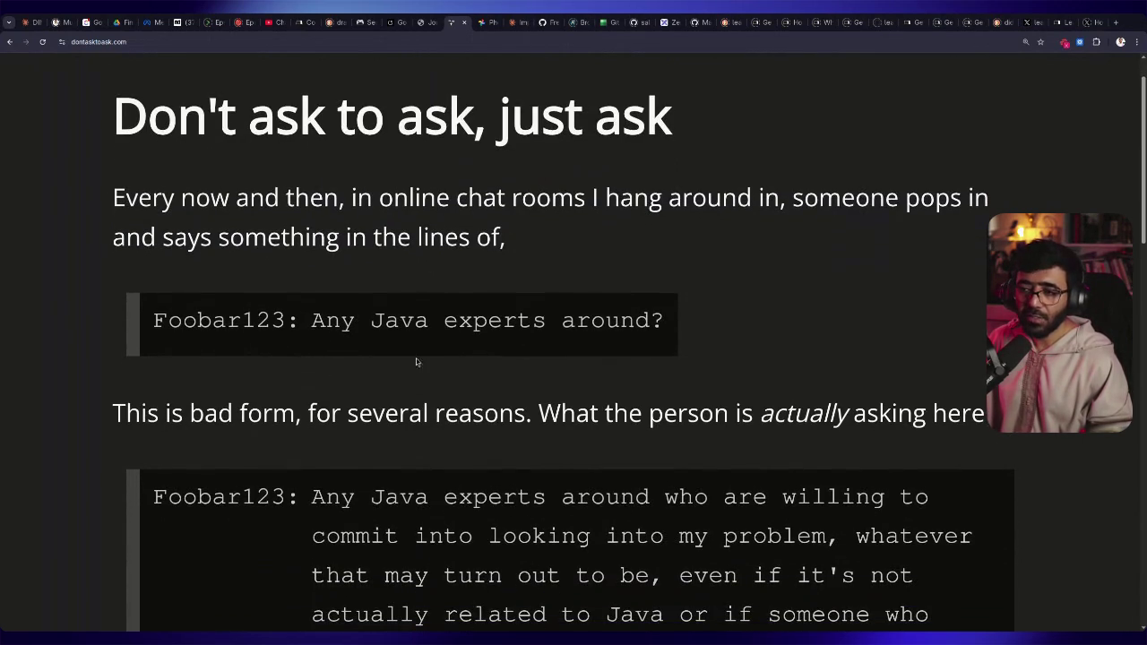
scroll(634, 330, down, 10)
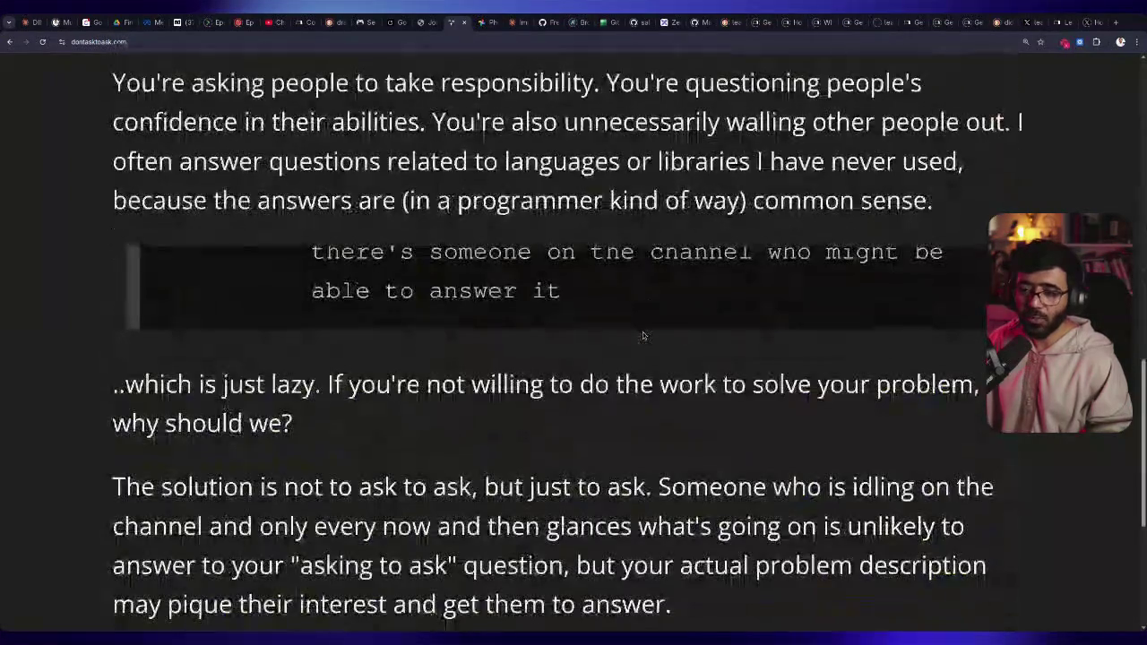
drag(312, 173, 556, 172)
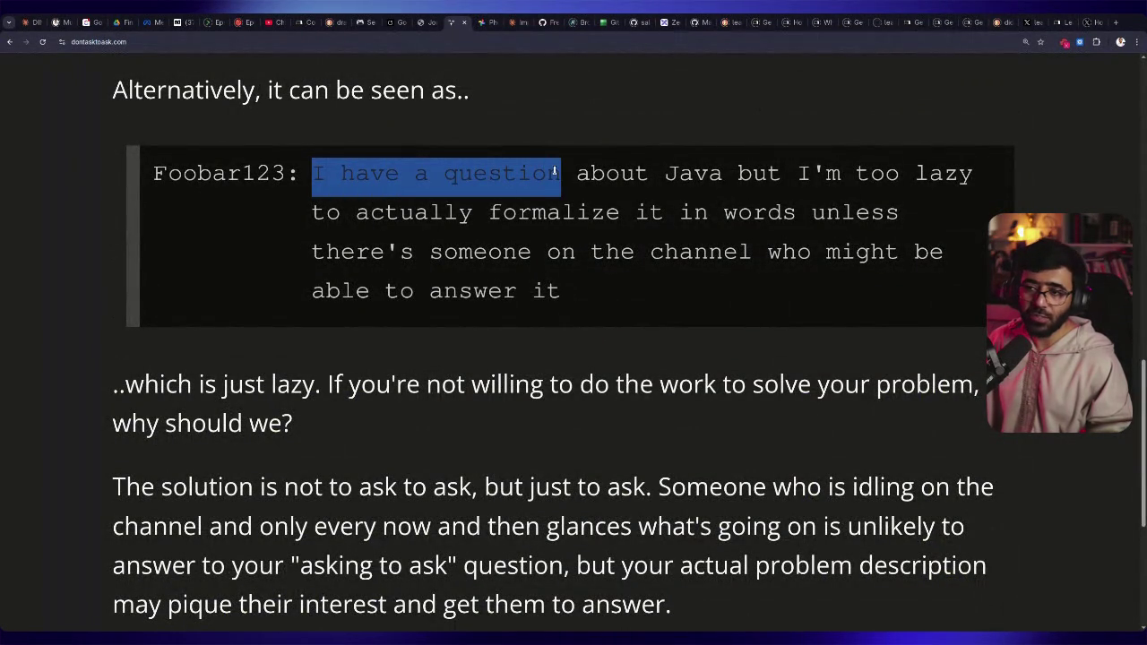
scroll(556, 172, down, 4)
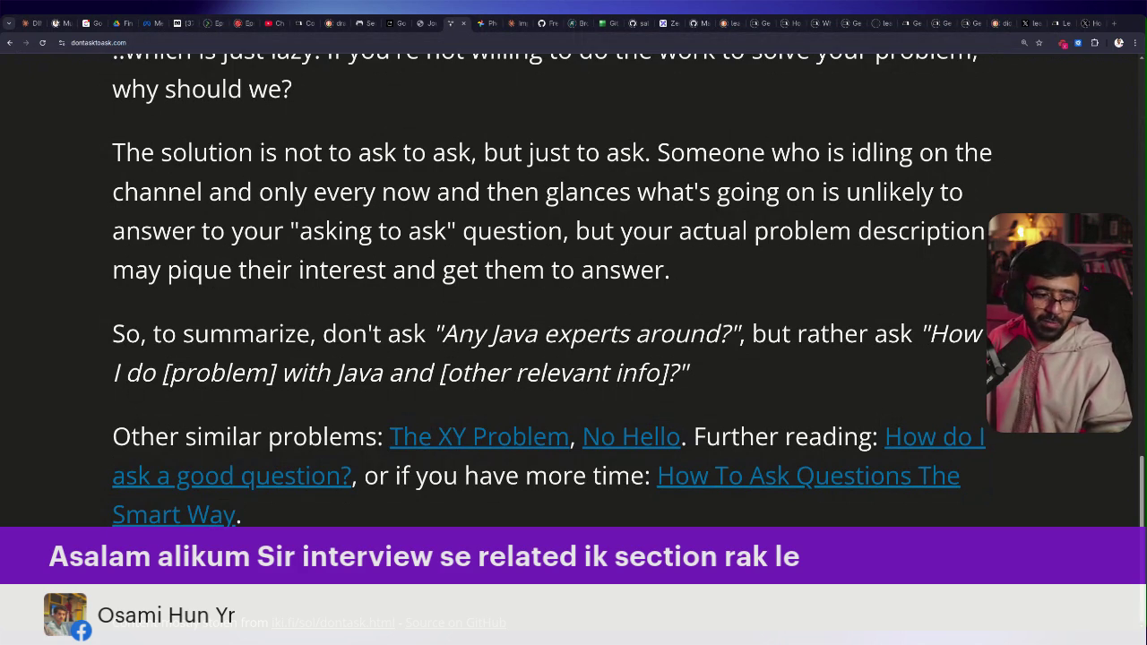
Scroll back up the article, then bring up the Free-APIs.github.io GitHub repository
scroll(278, 242, up, 15)
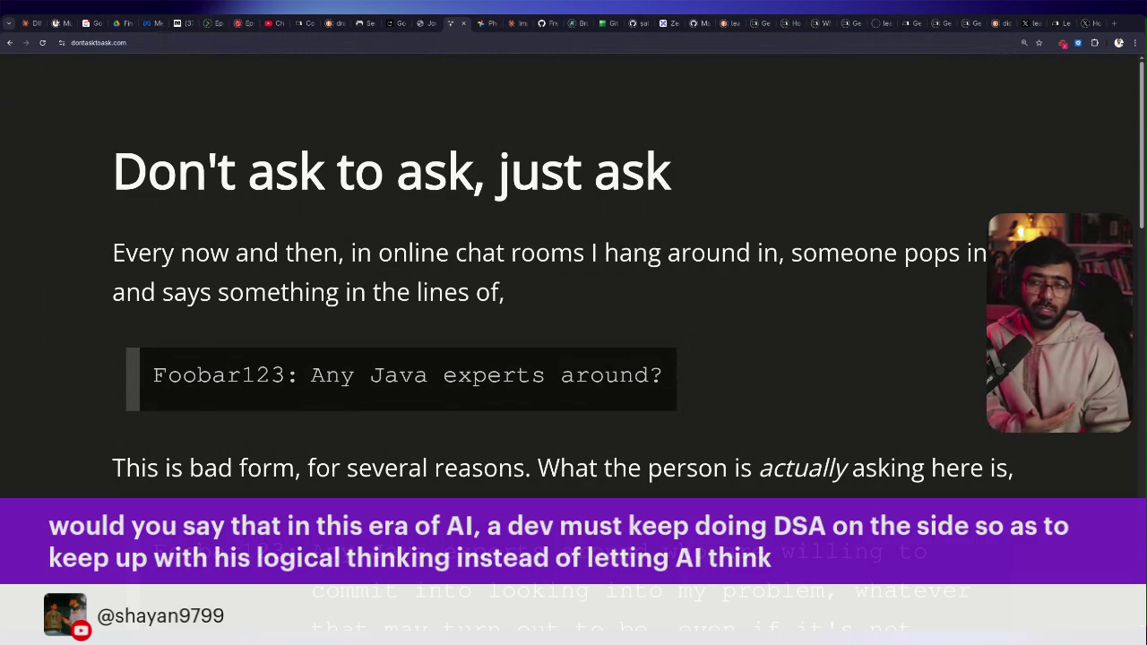
click(481, 21)
click(493, 43)
click(460, 25)
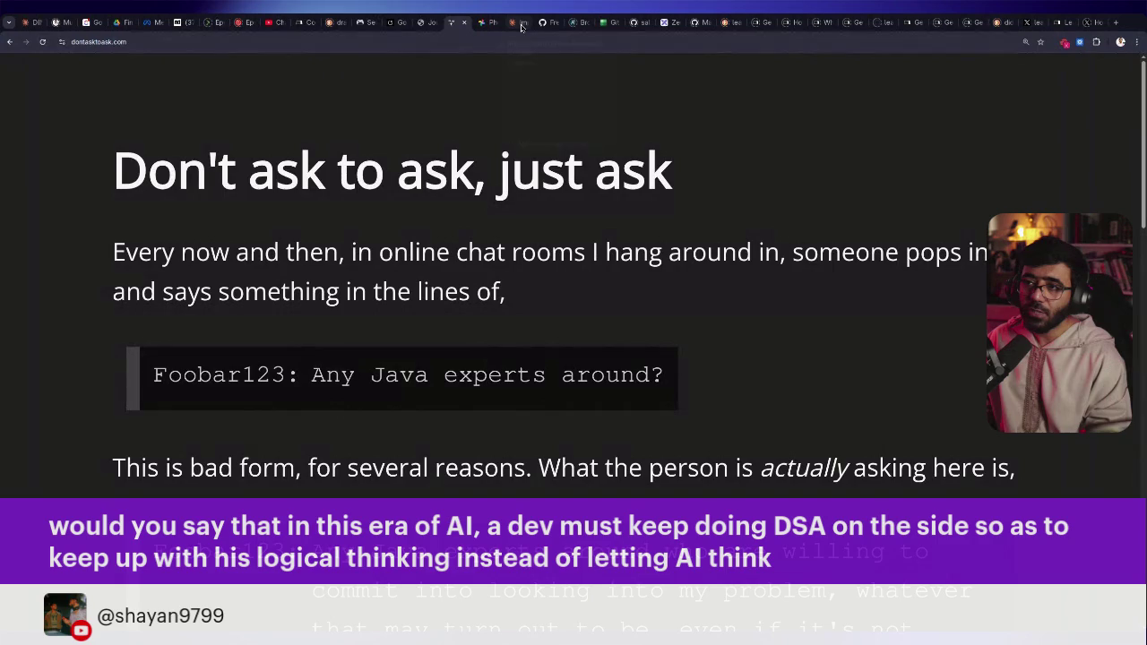
click(548, 25)
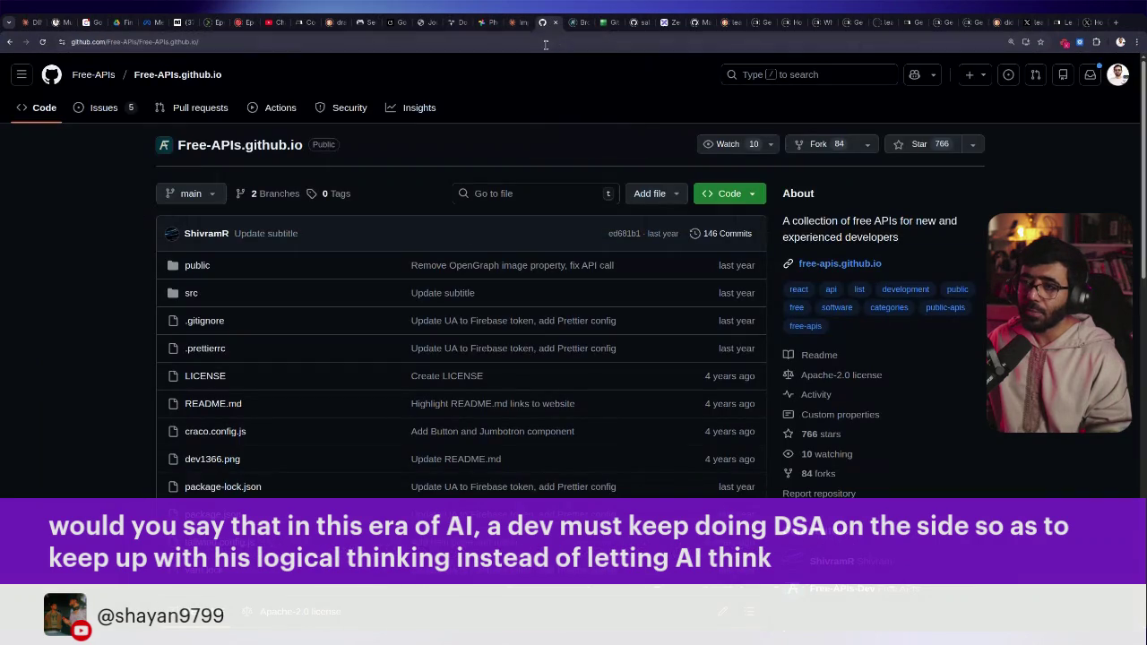
Search for 'amazon.com agentic ai design patterns' from the address bar, correcting the typo
click(545, 42)
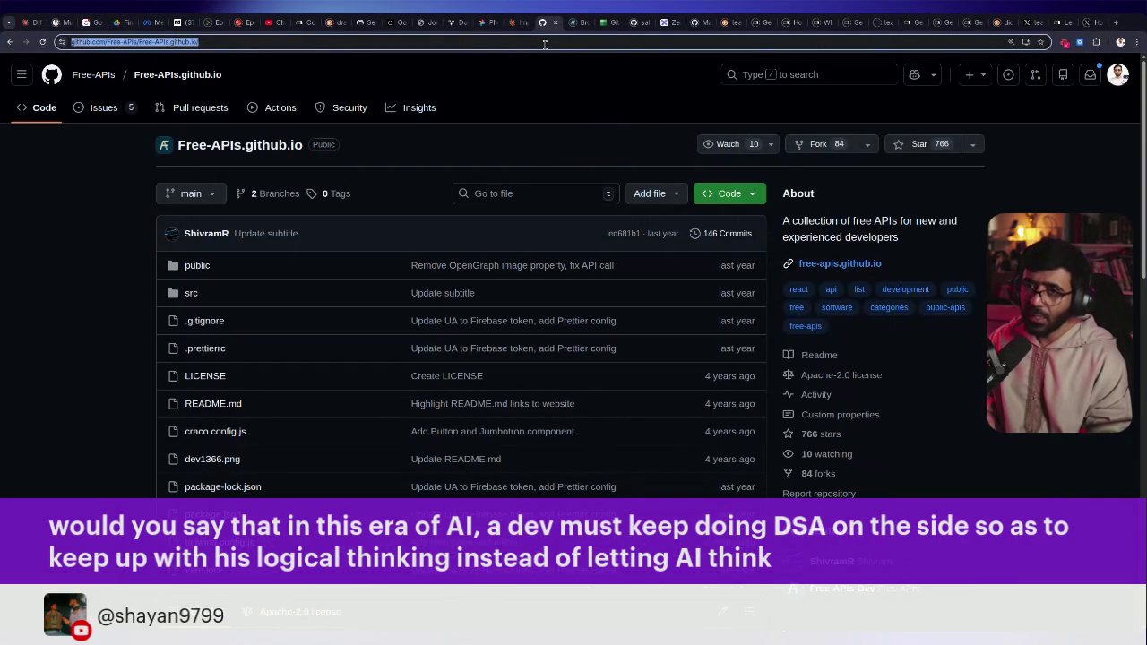
text(agent ai)
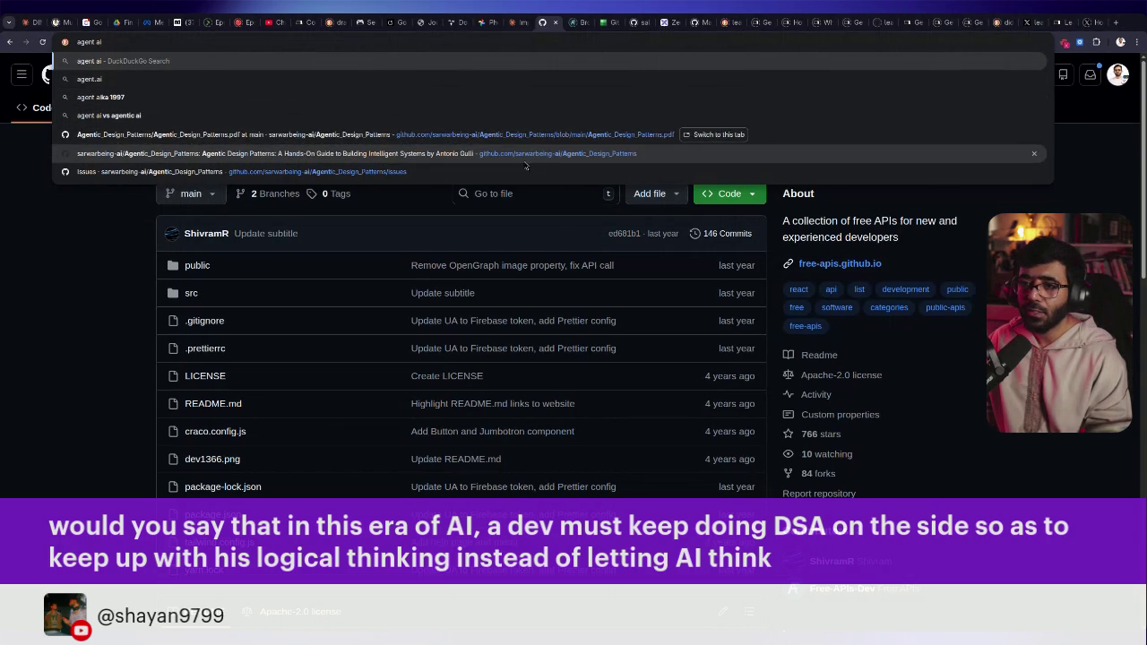
triple_click(193, 39)
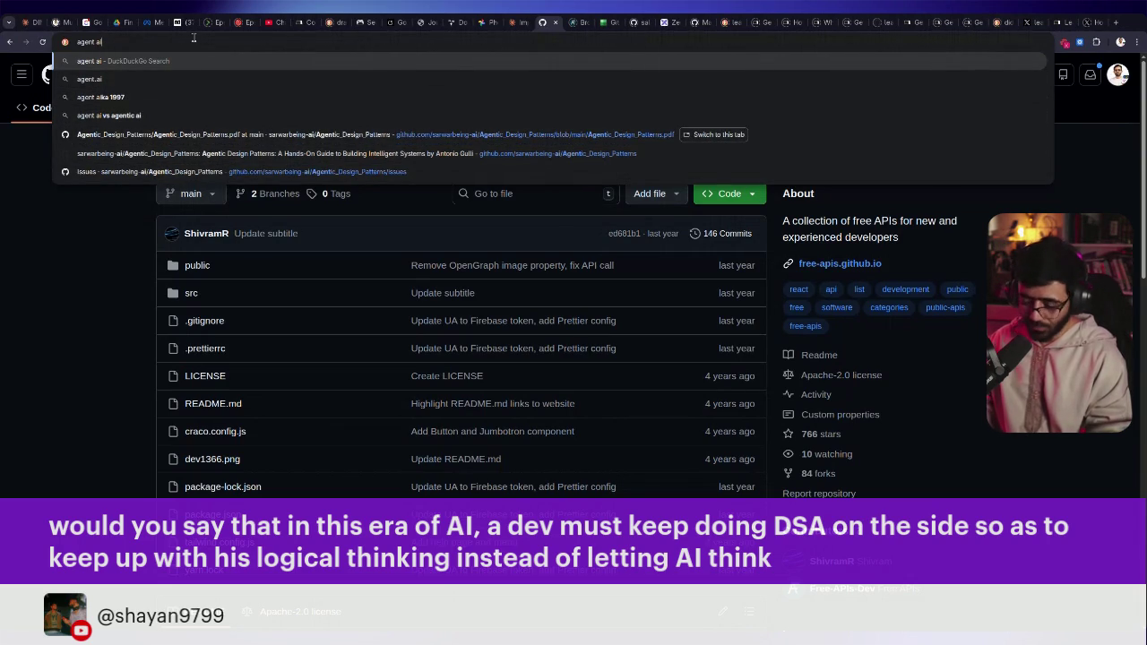
text(amazon.c)
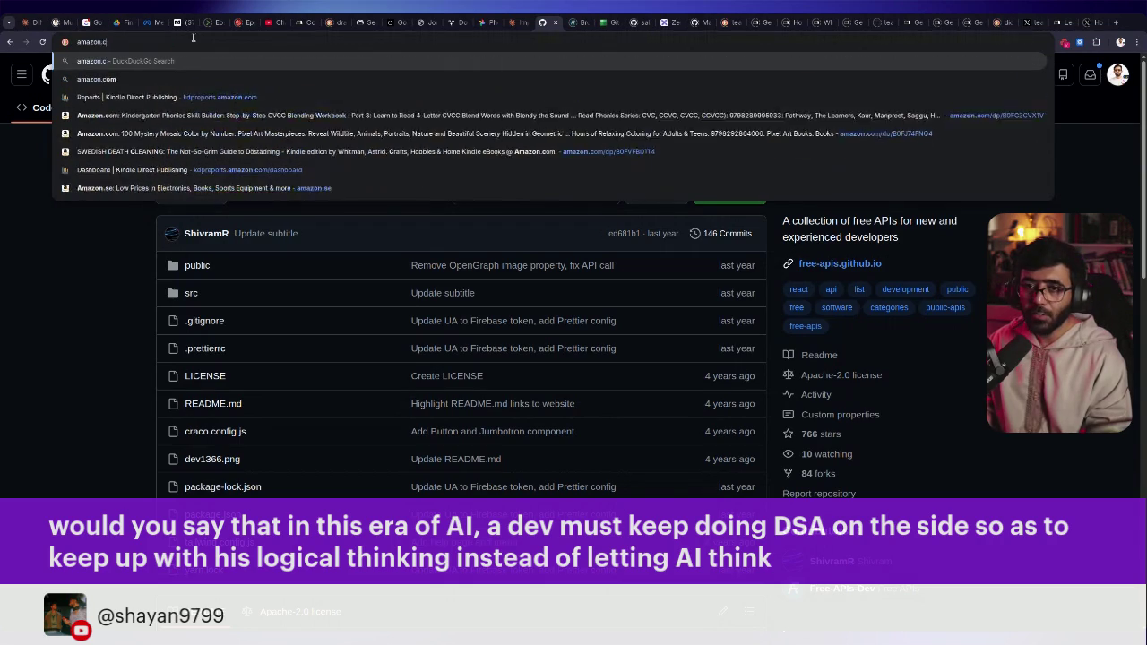
text(om agentic ai)
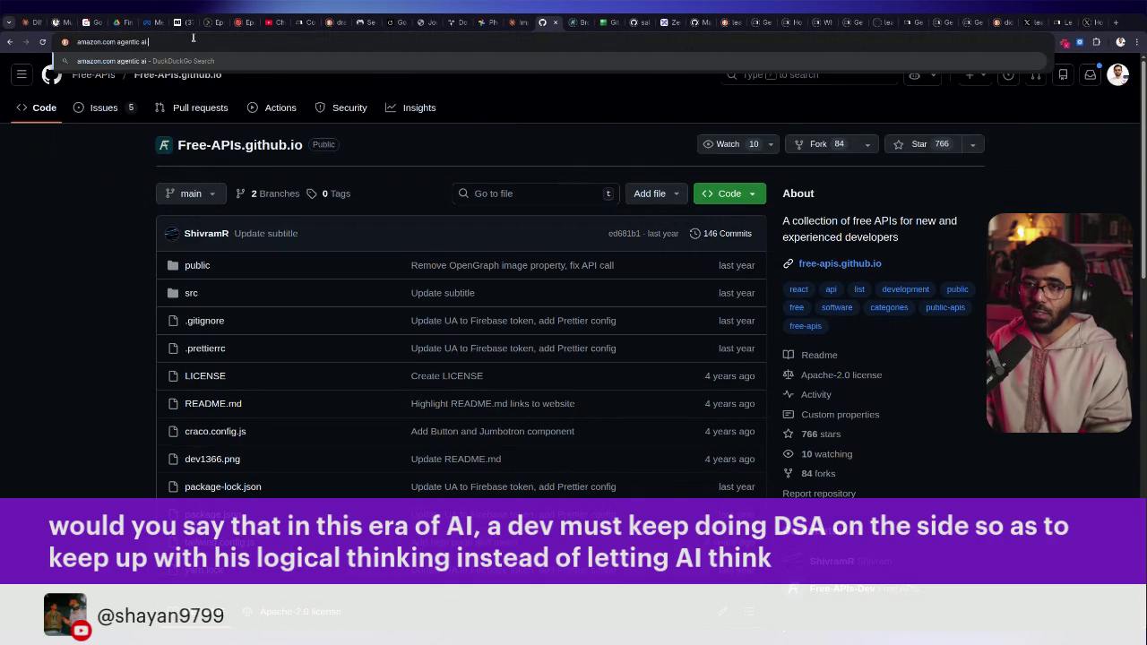
text( design patern)
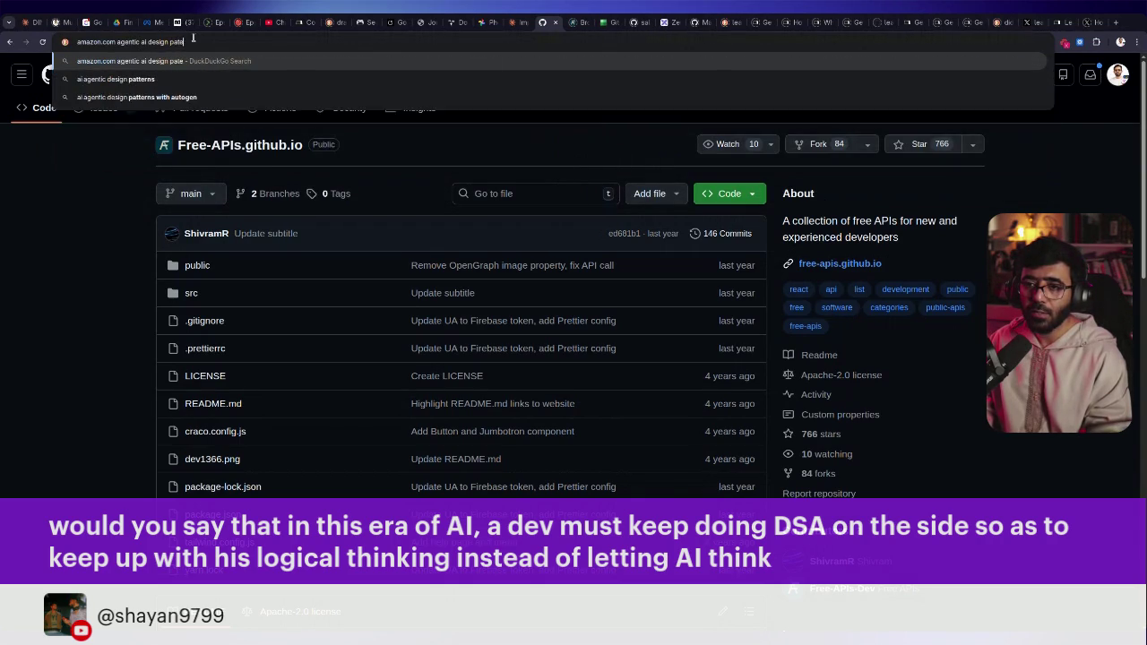
key(BackSpace)
key(BackSpace)
key(BackSpace)
text(tterns)
key(Return)
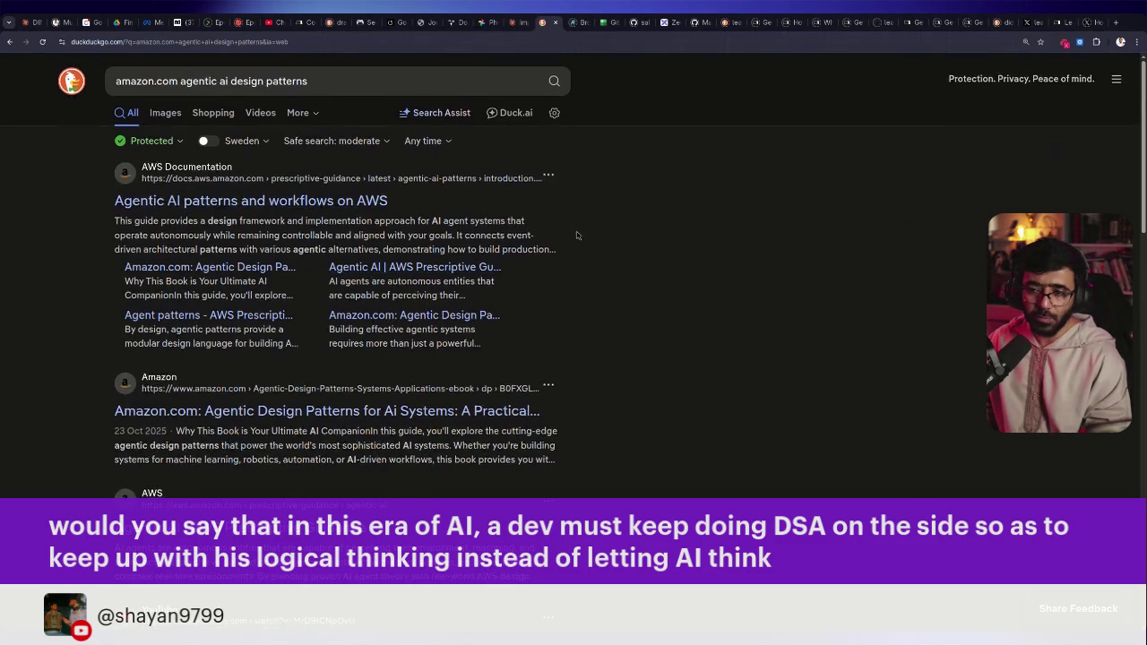
Return to the DuckDuckGo results and scan through them
scroll(576, 235, down, 1)
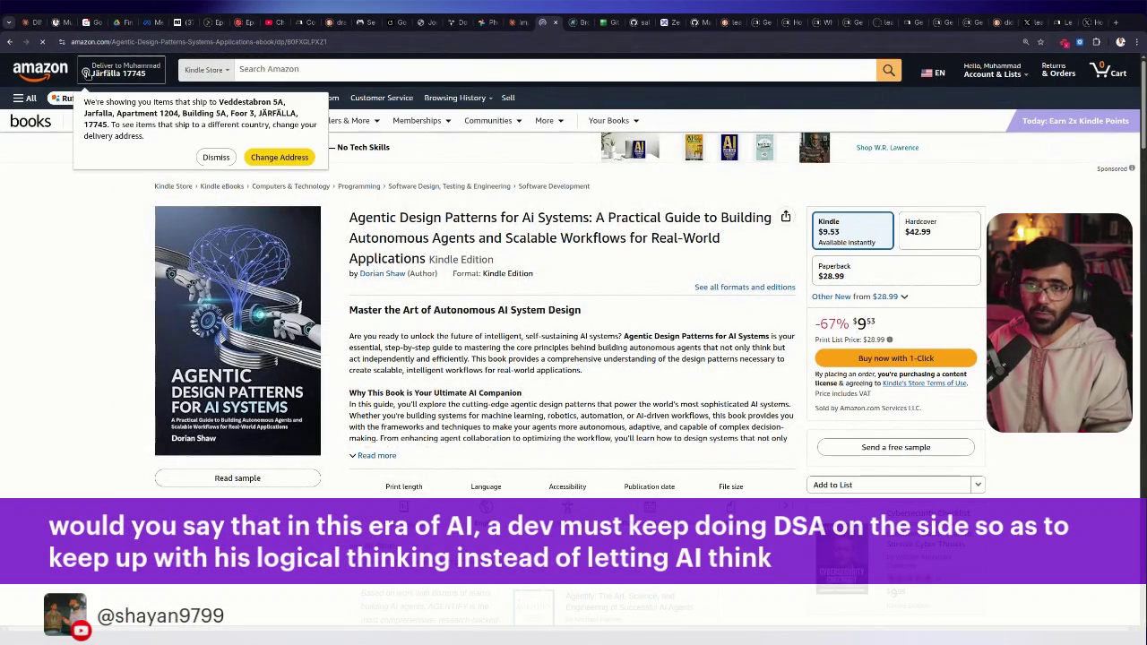
click(9, 42)
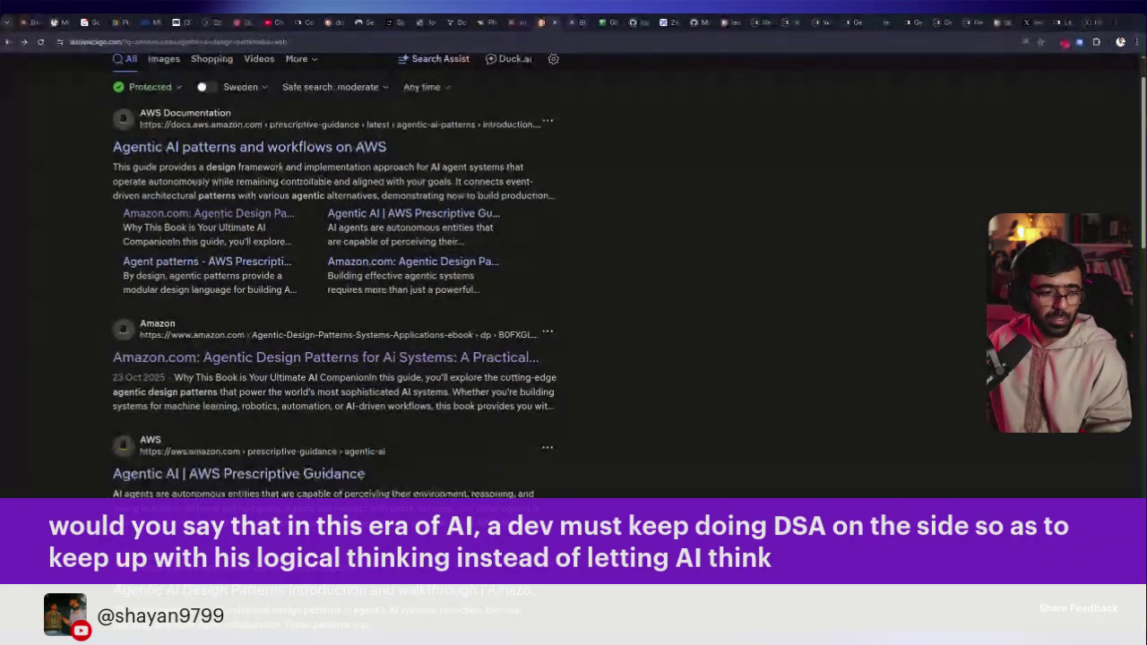
scroll(472, 227, down, 2)
scroll(473, 227, down, 2)
scroll(321, 156, up, 5)
Add 'by a googler' to the search and open the Amazon Agentic Design Patterns result
click(317, 81)
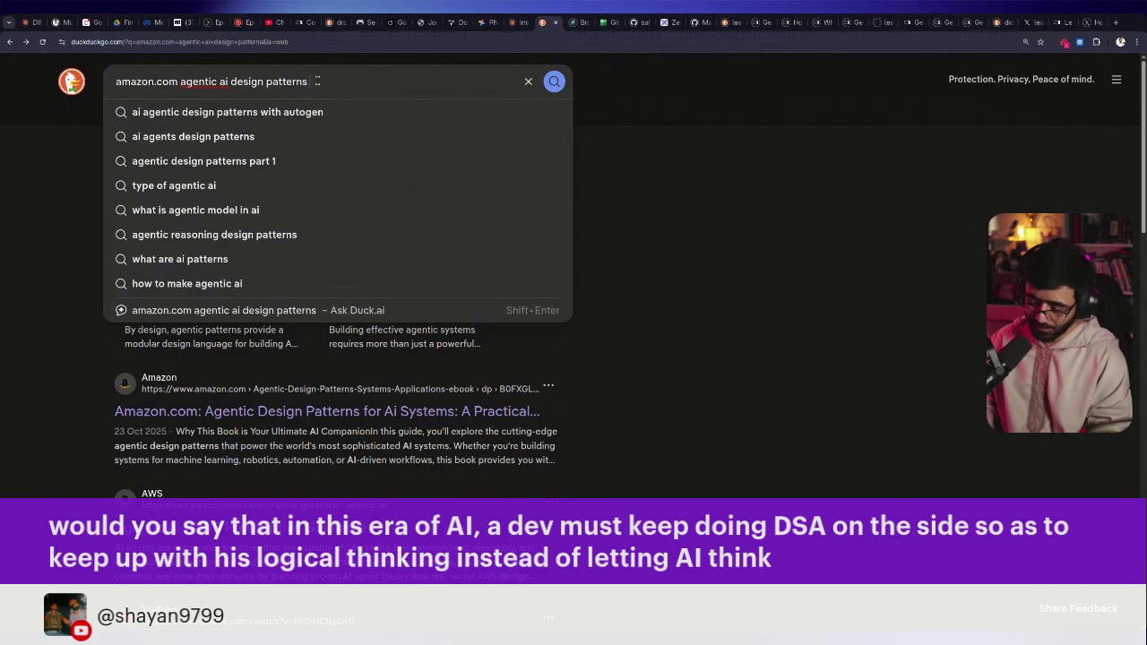
text(by a googler)
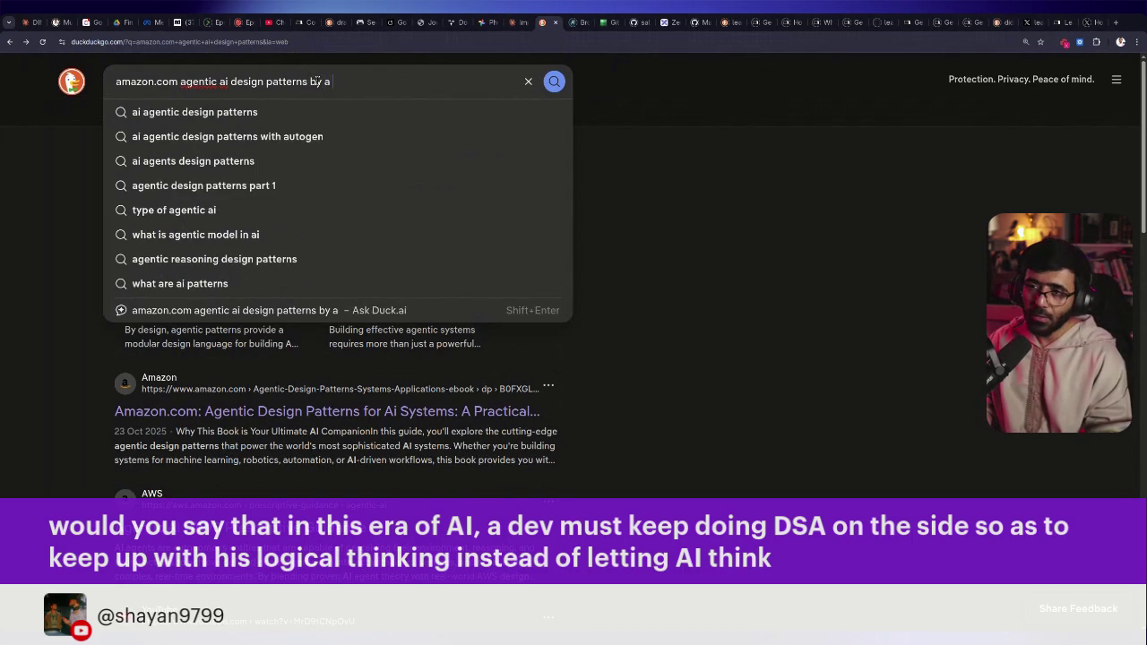
key(Return)
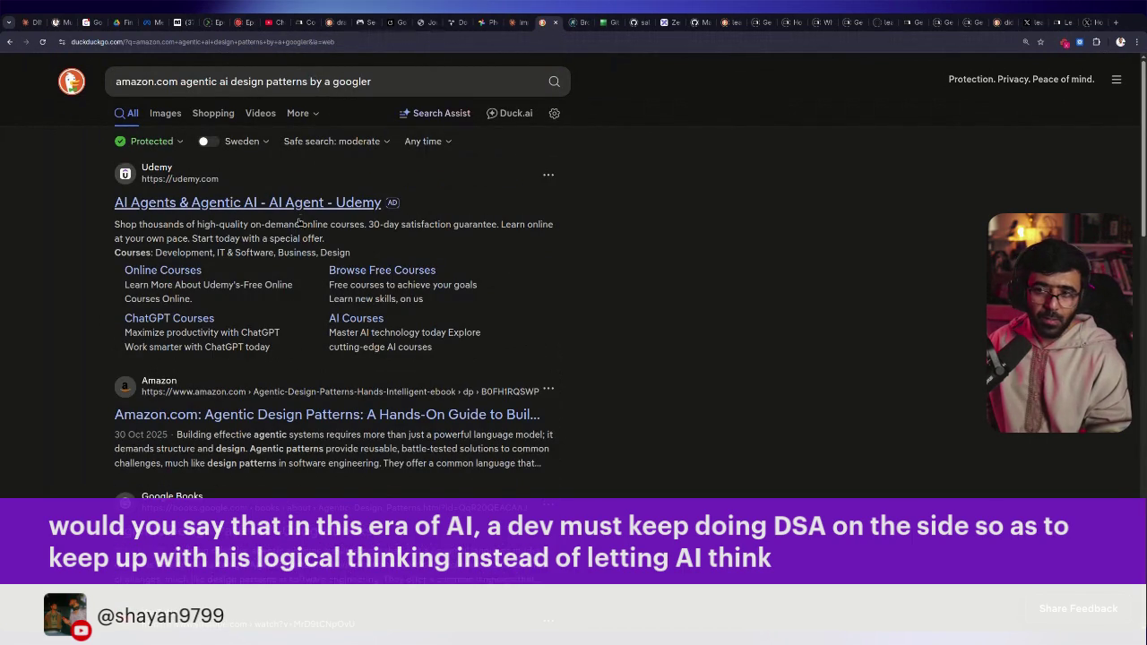
scroll(309, 209, down, 2)
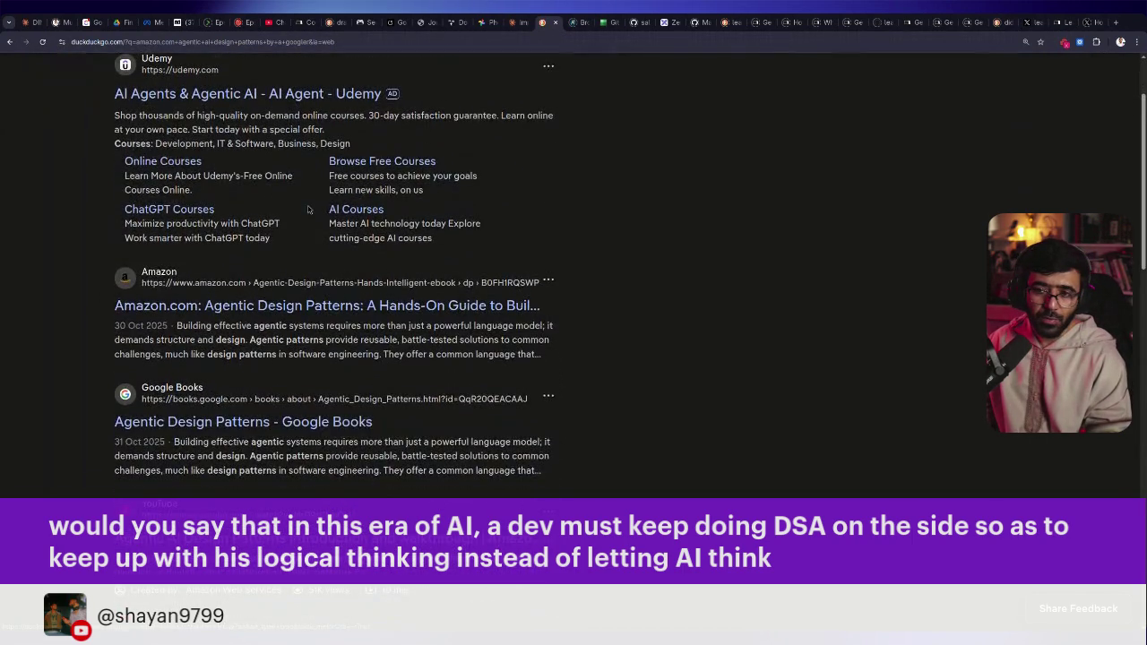
click(450, 309)
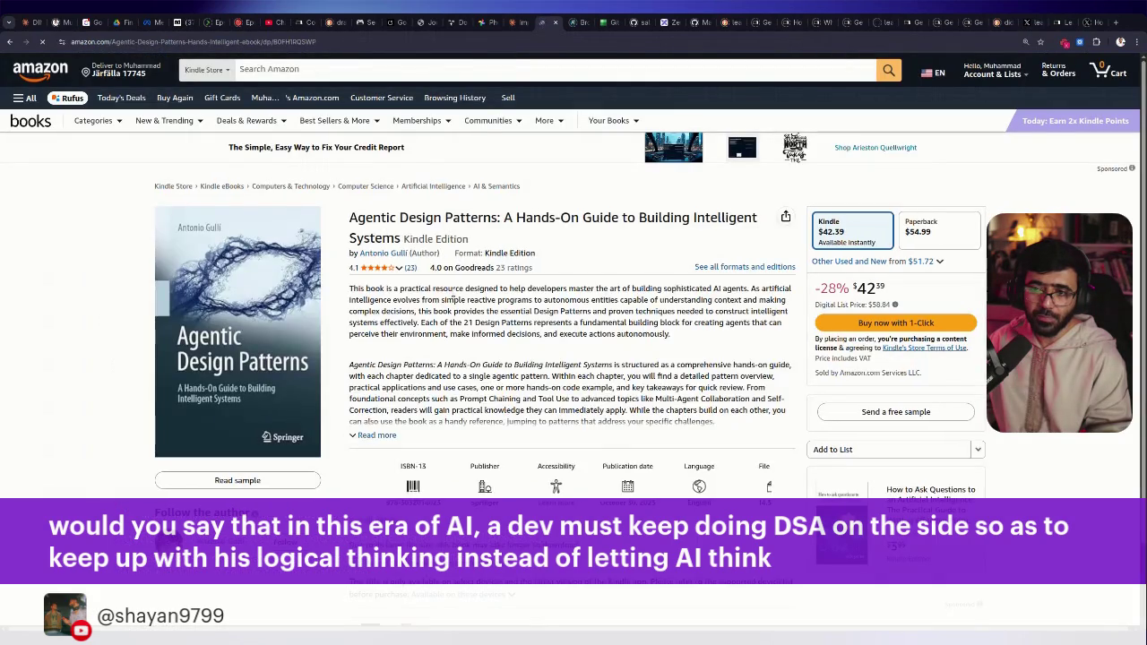
Dismiss Amazon's delivery-address notice on the book page
click(164, 41)
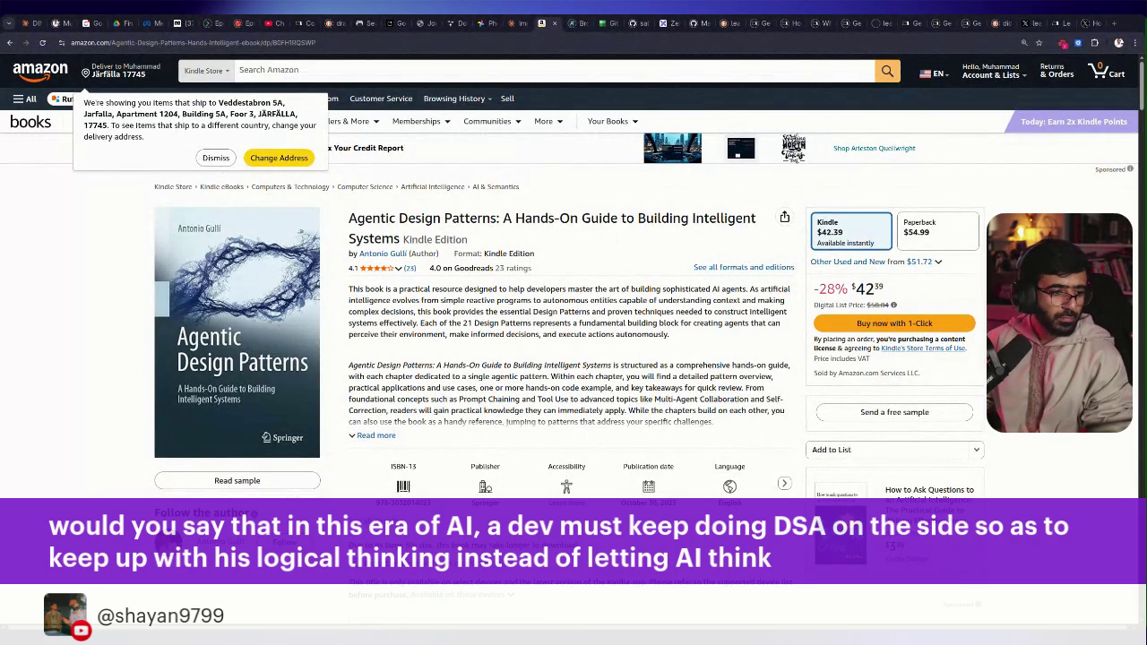
key(ctrl+l)
mouse_move(322, 285)
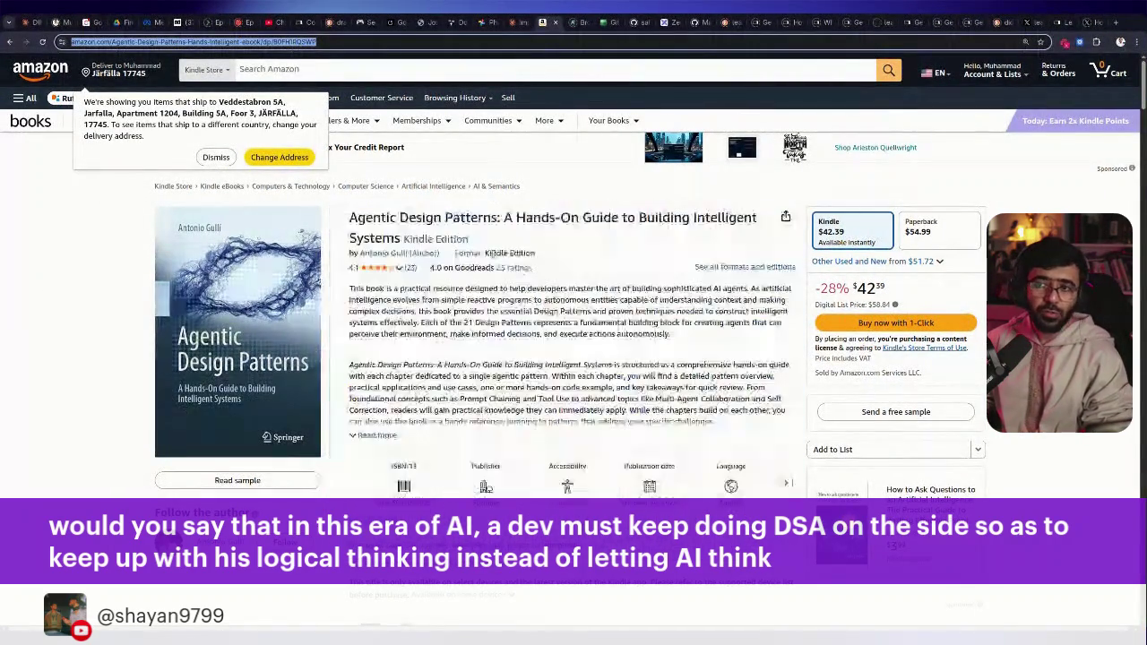
click(380, 381)
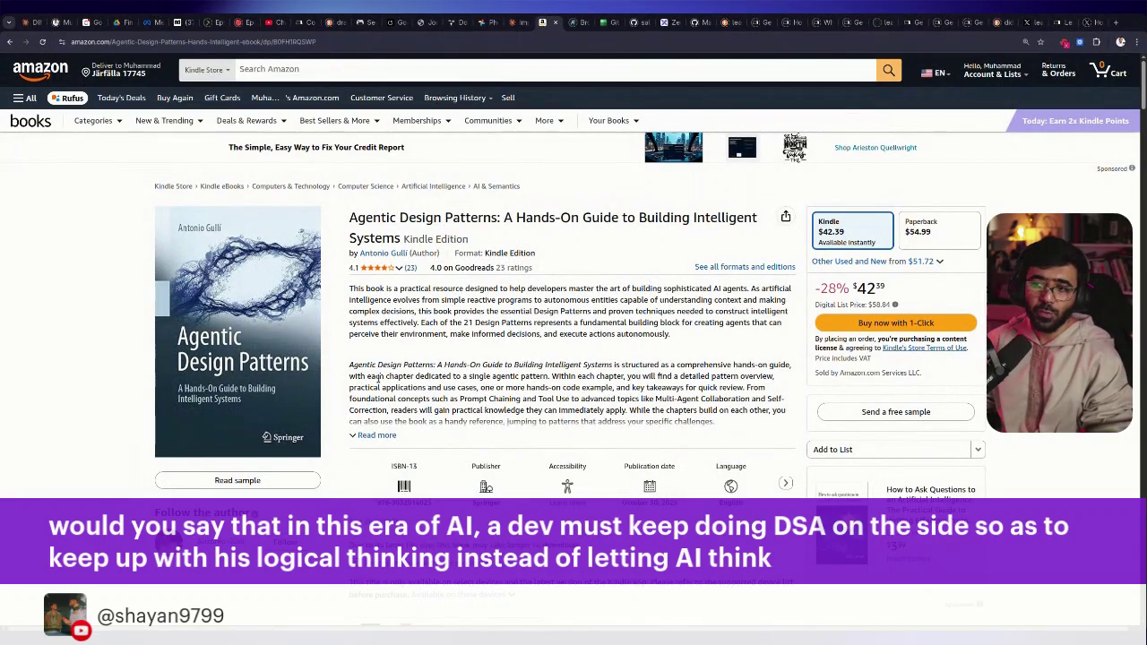
Expand the book description with Read more and scroll through its full text
drag(350, 363, 493, 433)
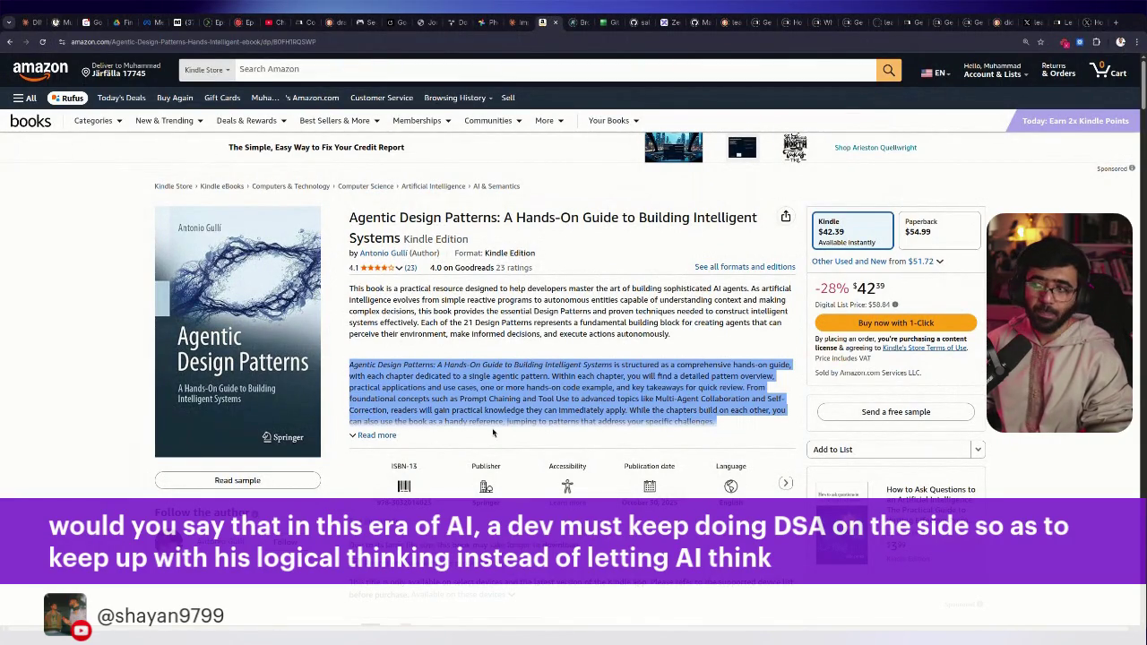
click(377, 436)
scroll(625, 367, down, 4)
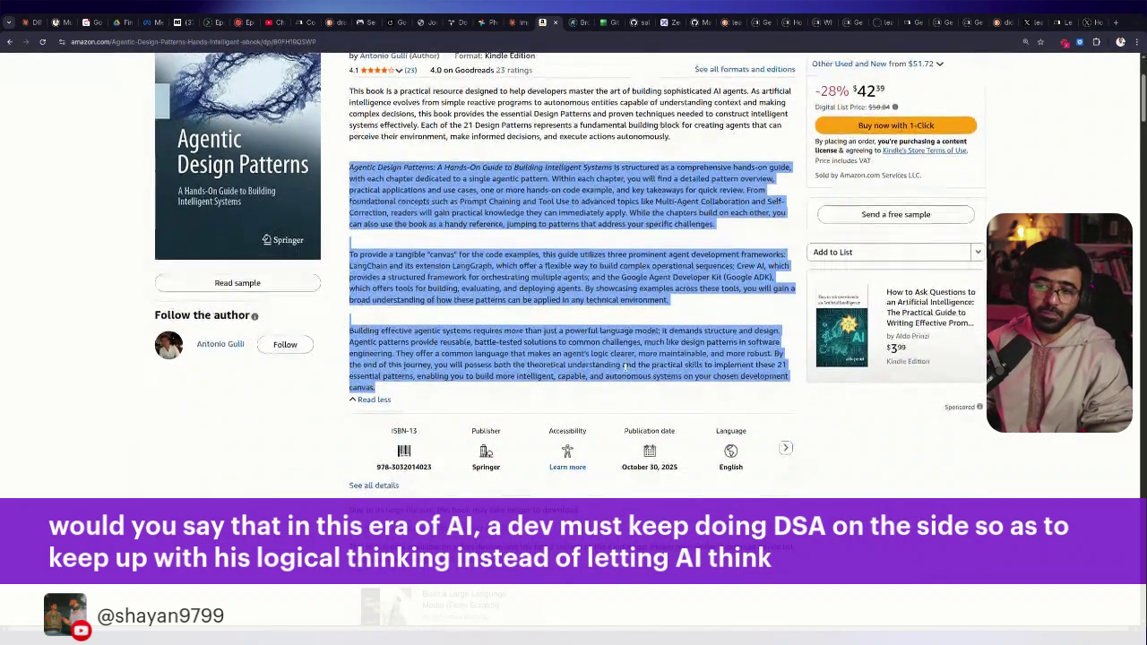
scroll(628, 365, down, 3)
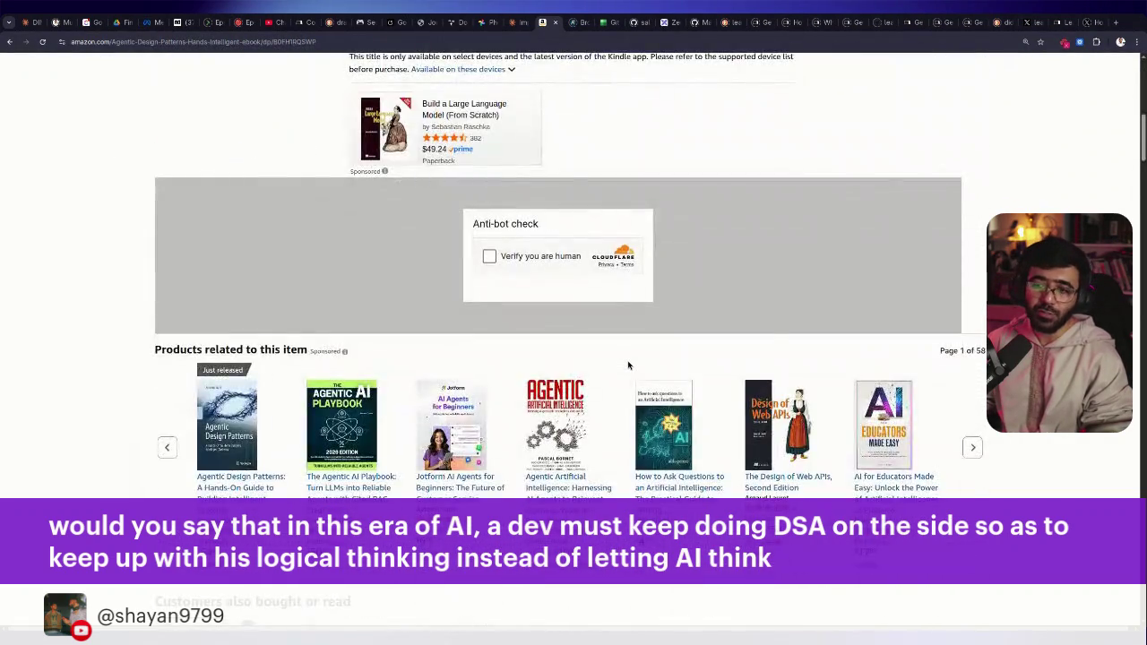
scroll(627, 365, up, 8)
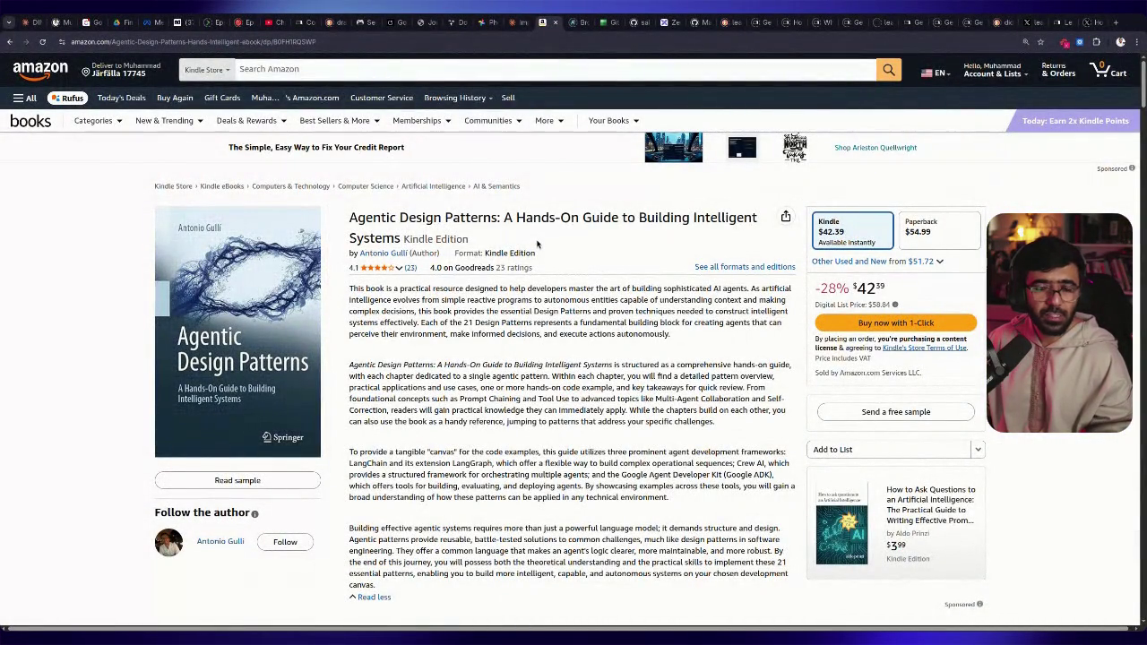
Scroll down past the description to the Springer publisher and ISBN details
scroll(504, 296, down, 3)
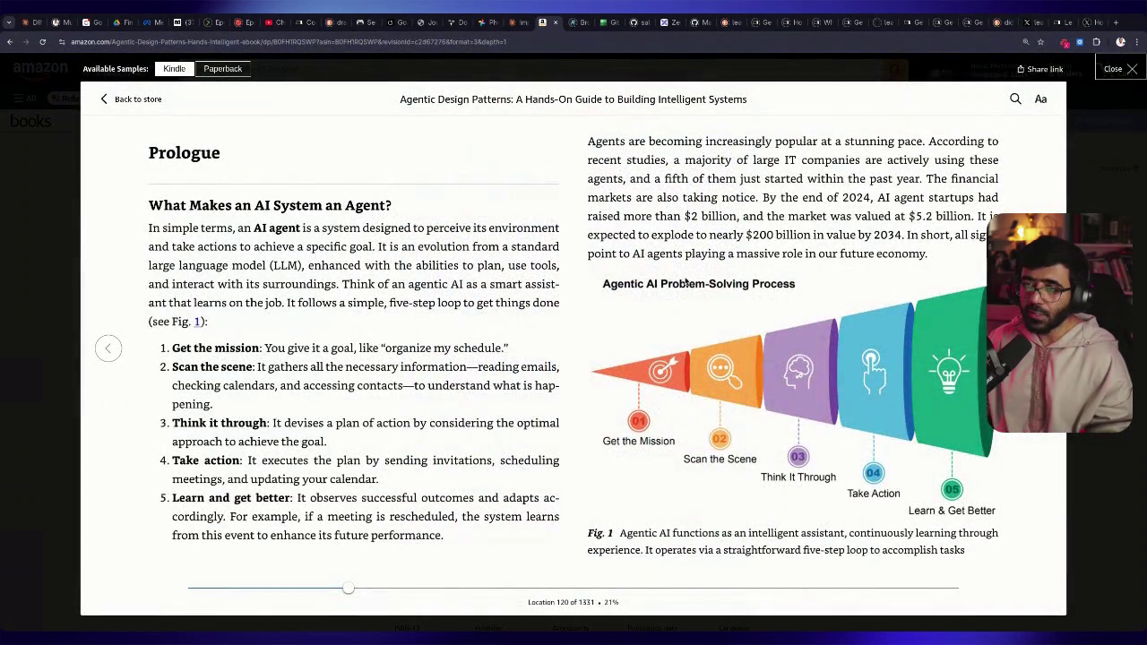
Page forward through the Agentic Design Patterns sample to its end
key(Right)
key(Right)
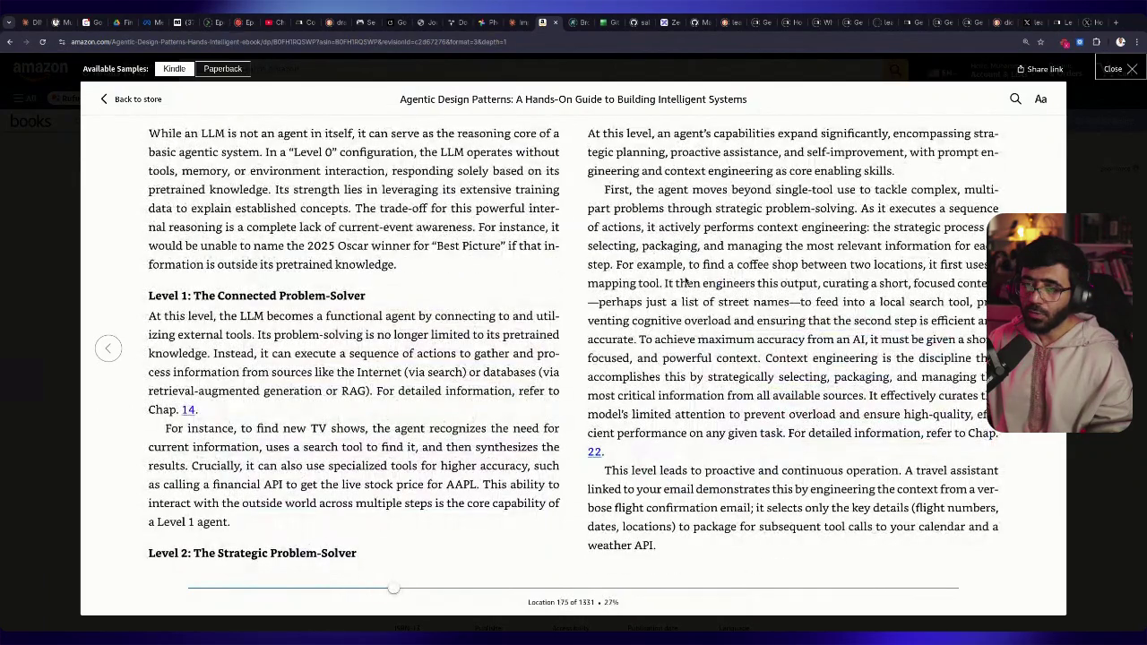
key(Right)
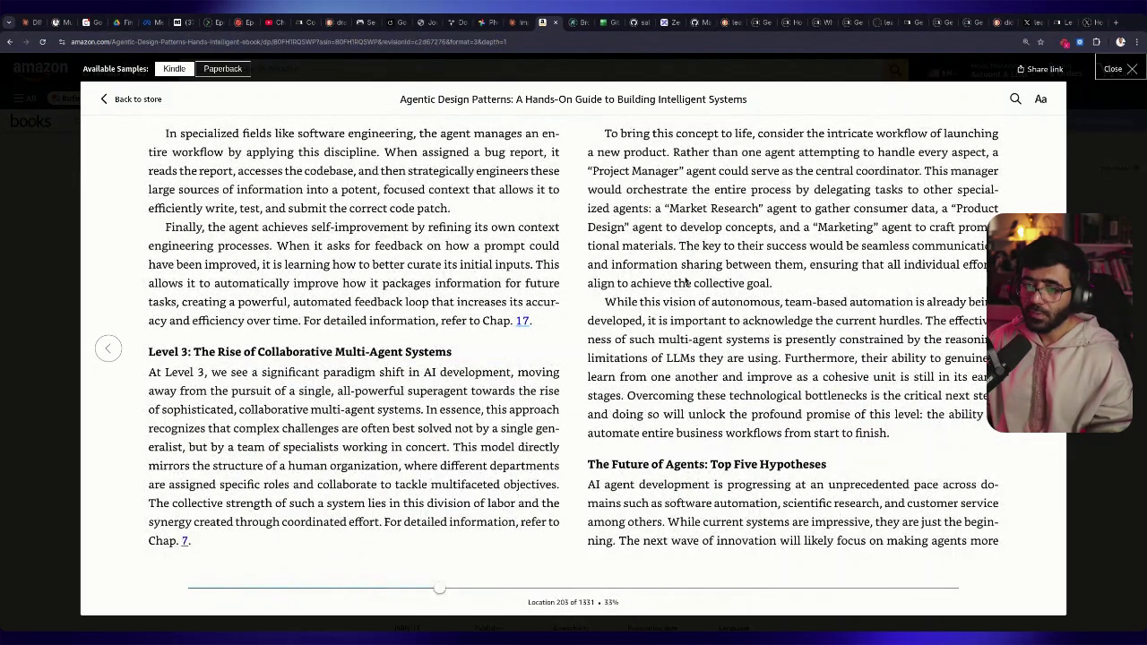
key(Right)
key(Right)
key(Right)
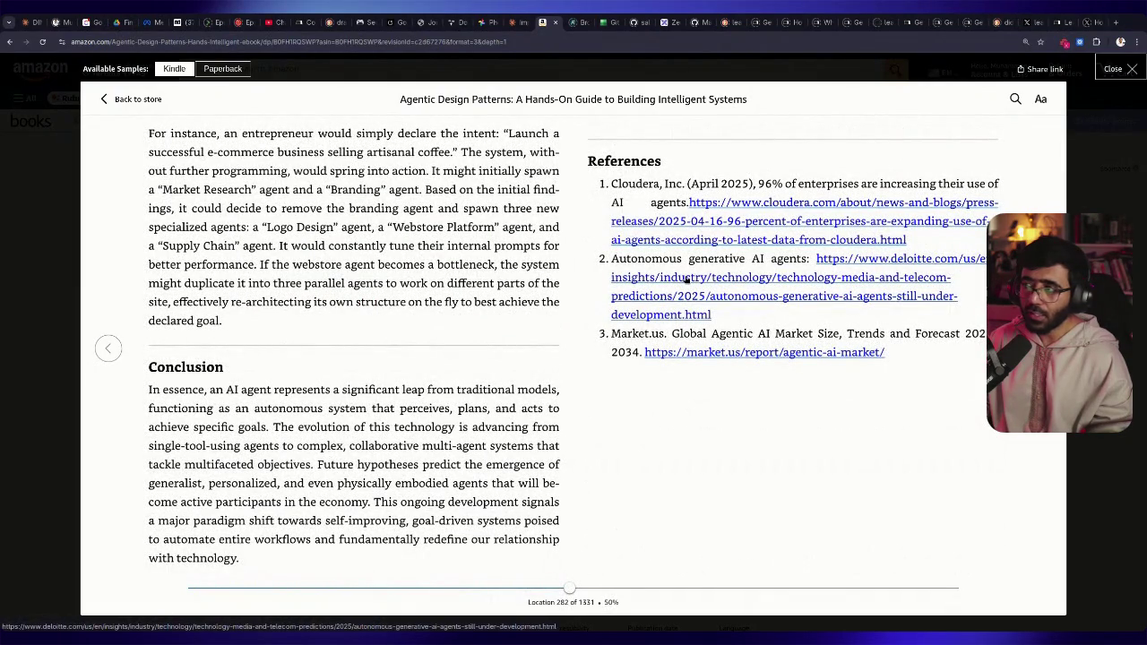
key(Right)
key(Right)
key(Right)
key(Right)
key(Right)
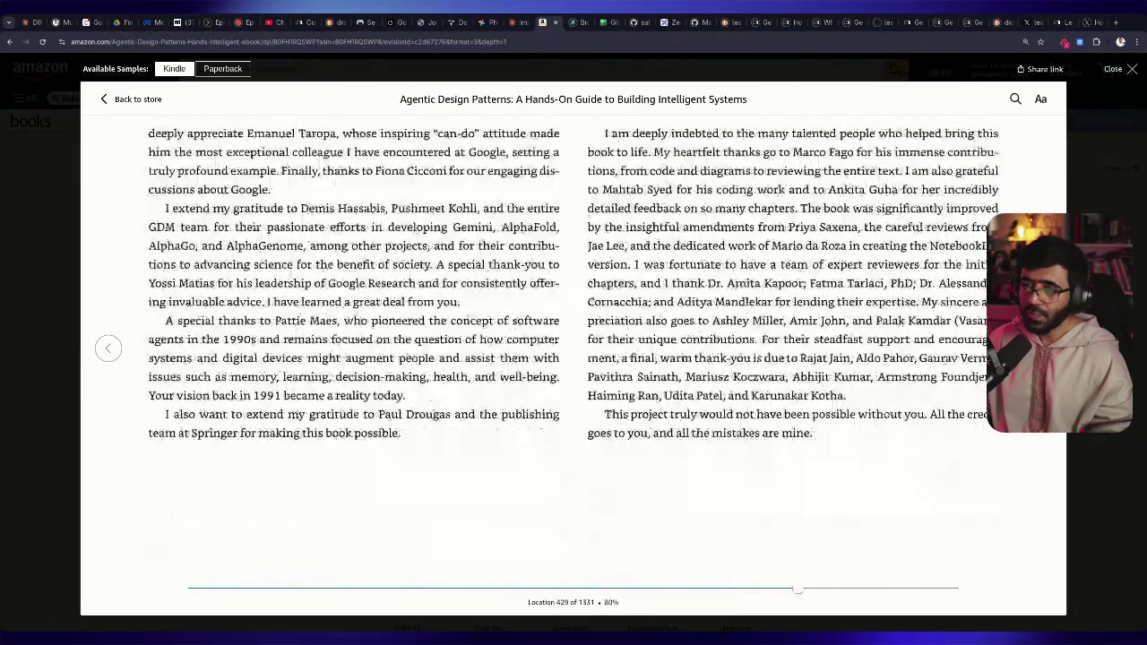
key(Right)
key(Right)
key(Right)
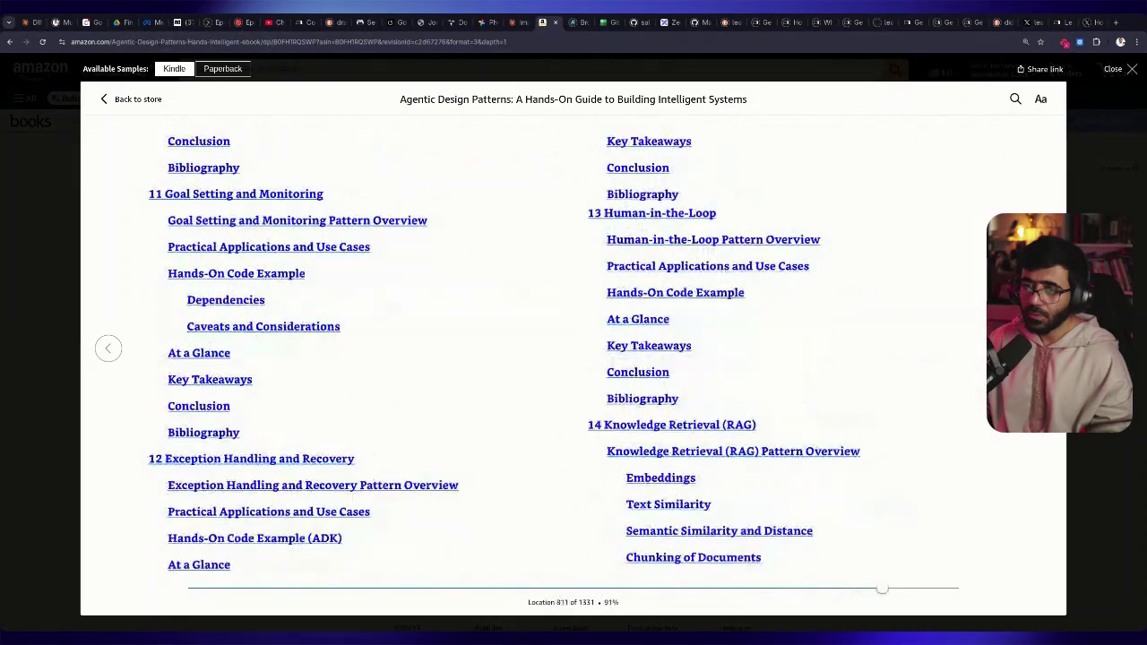
key(Right)
key(Right)
key(Right)
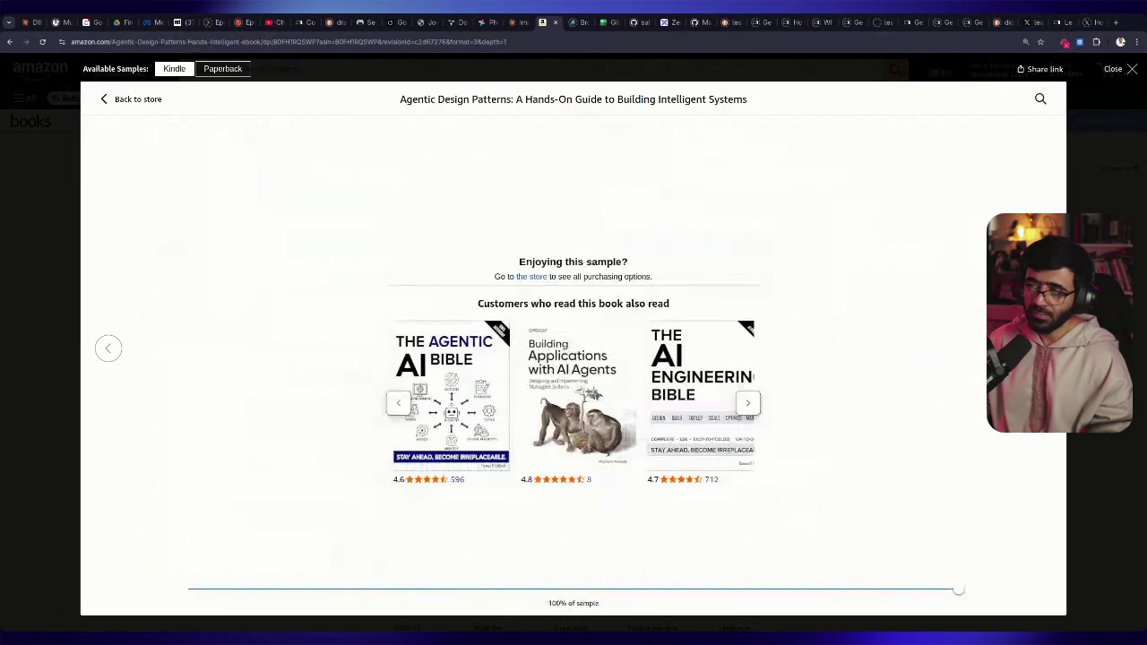
Page back through the contents to the Contents start at Location 451 of 1331
click(99, 349)
click(99, 348)
click(99, 349)
click(98, 348)
click(98, 349)
click(99, 348)
click(98, 349)
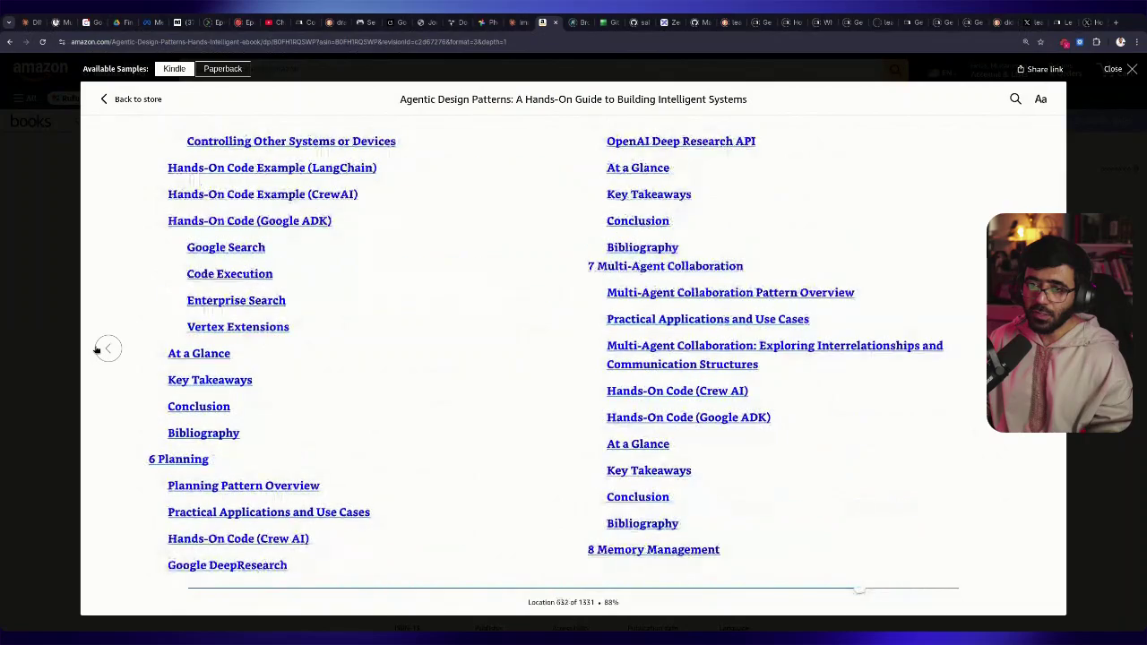
click(99, 348)
click(98, 349)
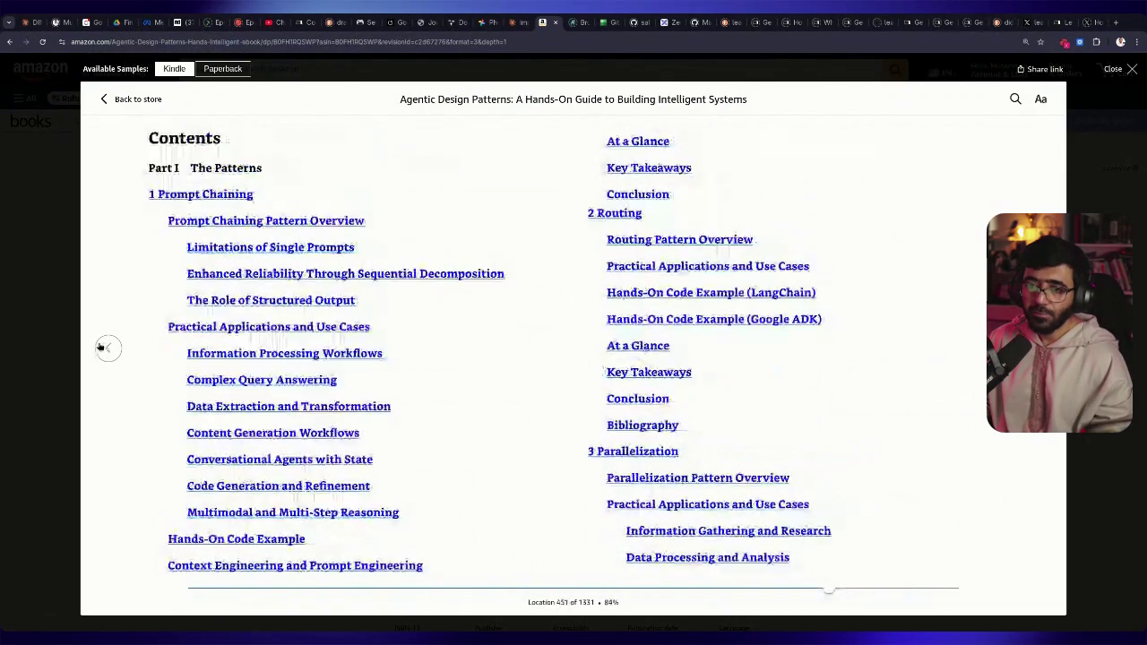
click(98, 348)
key(Right)
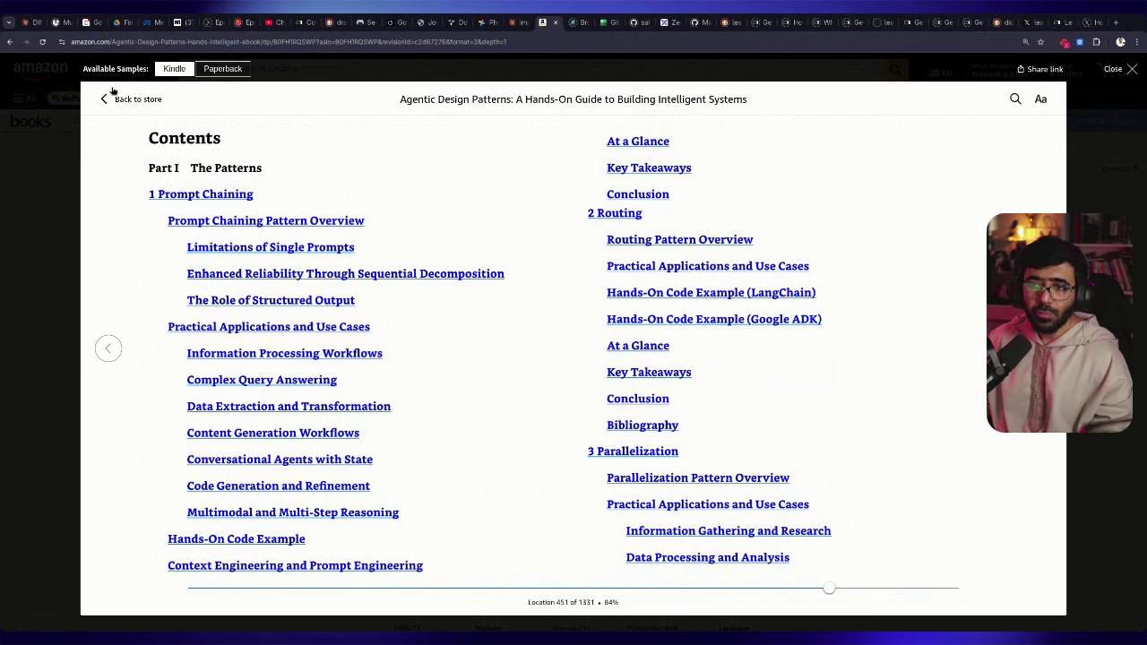
click(28, 107)
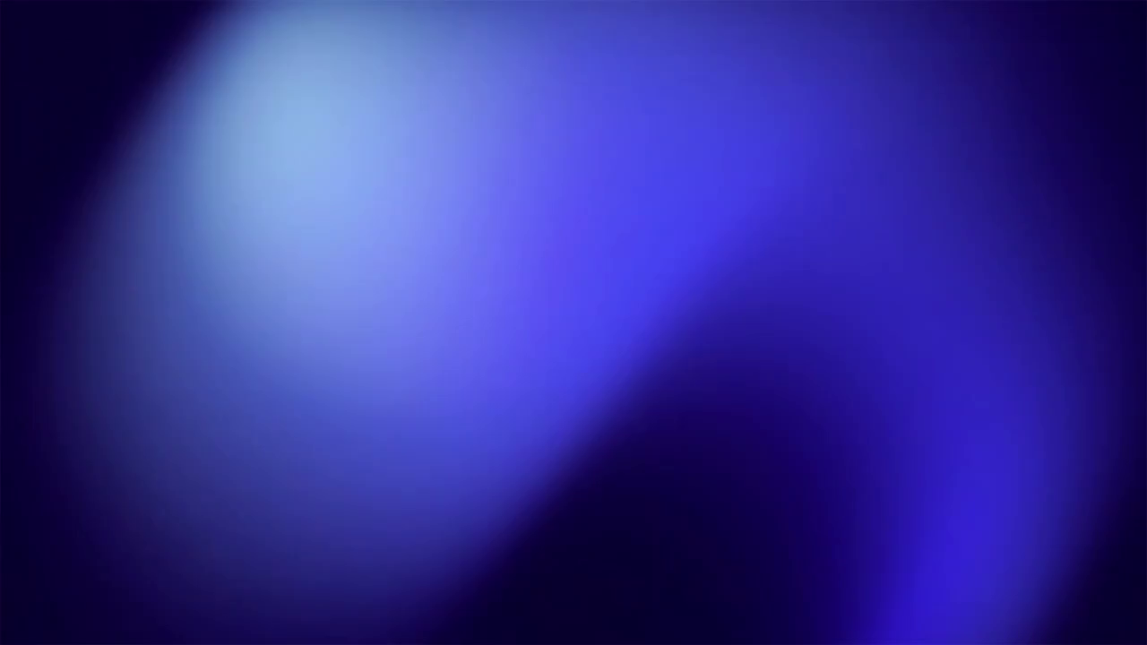
Zoom the Coursera 'AI For Everyone' course page to 150%
key(ctrl+plus)
key(ctrl+plus)
key(ctrl+plus)
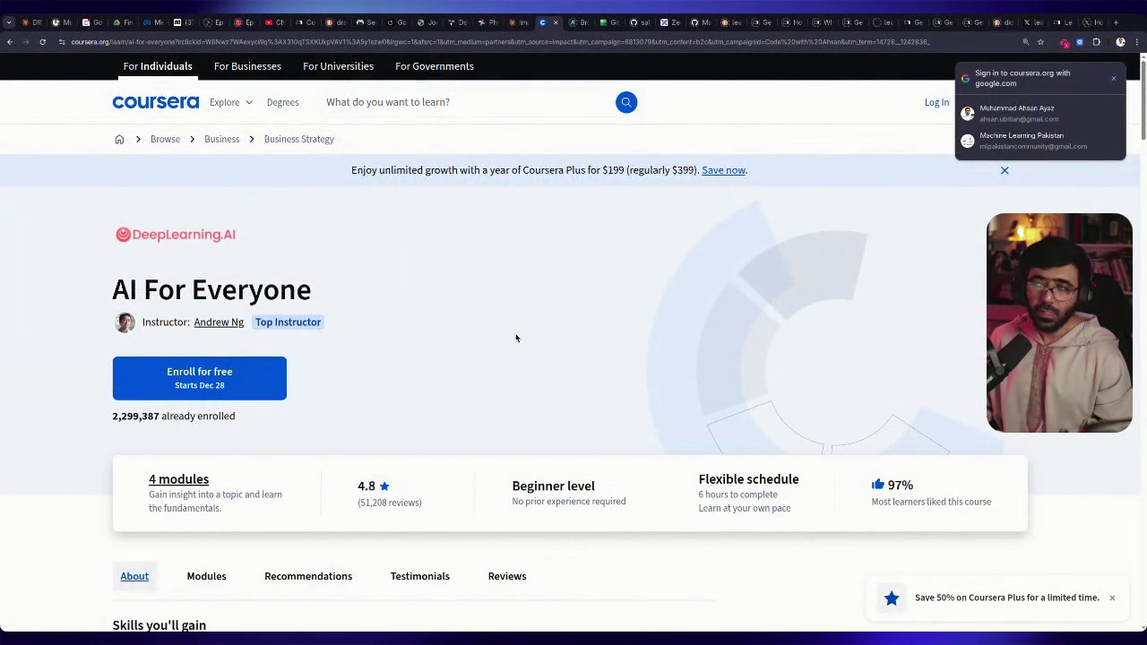
Dismiss the Google sign-in prompt and scroll down to AI For Everyone's Skills you'll gain section
click(1113, 79)
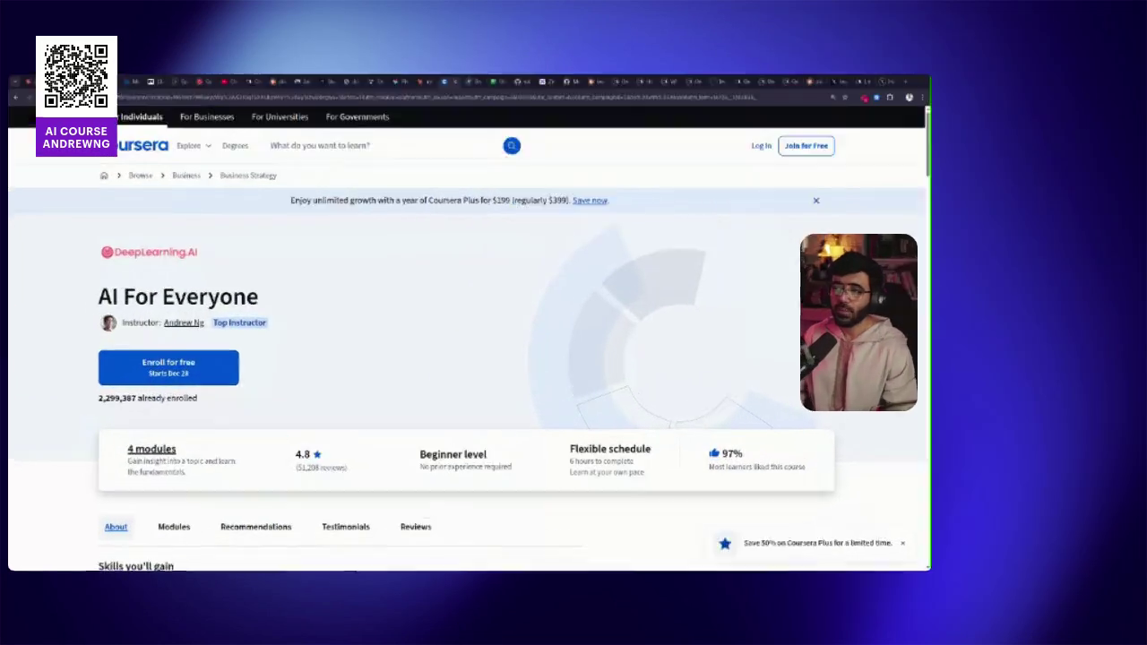
scroll(401, 256, down, 3)
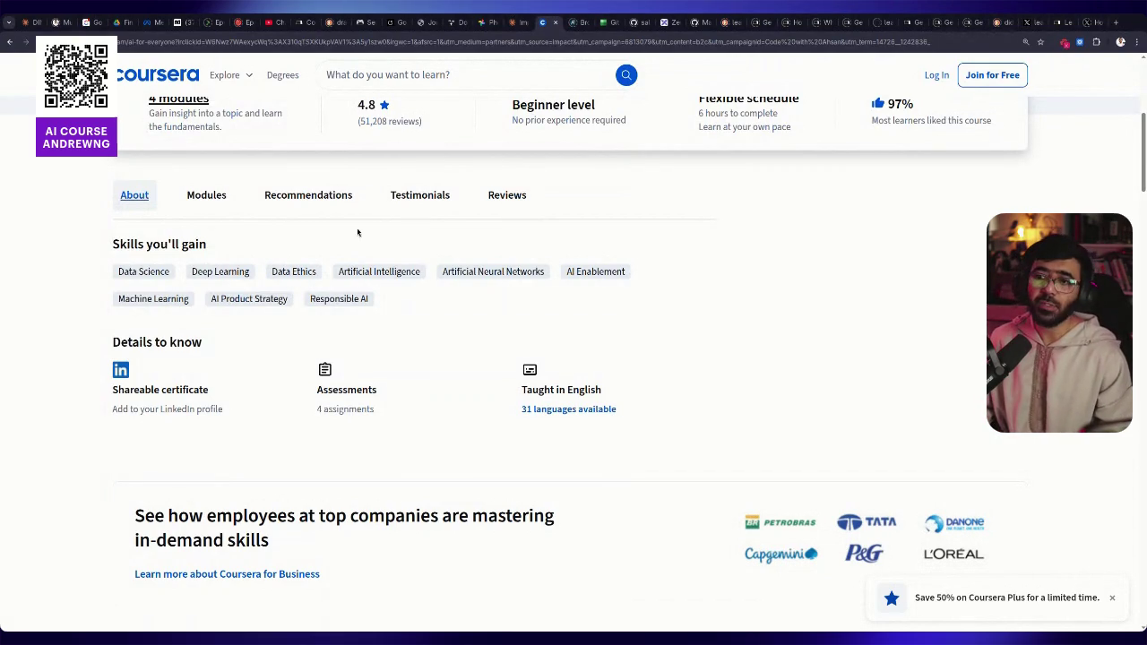
scroll(538, 235, up, 5)
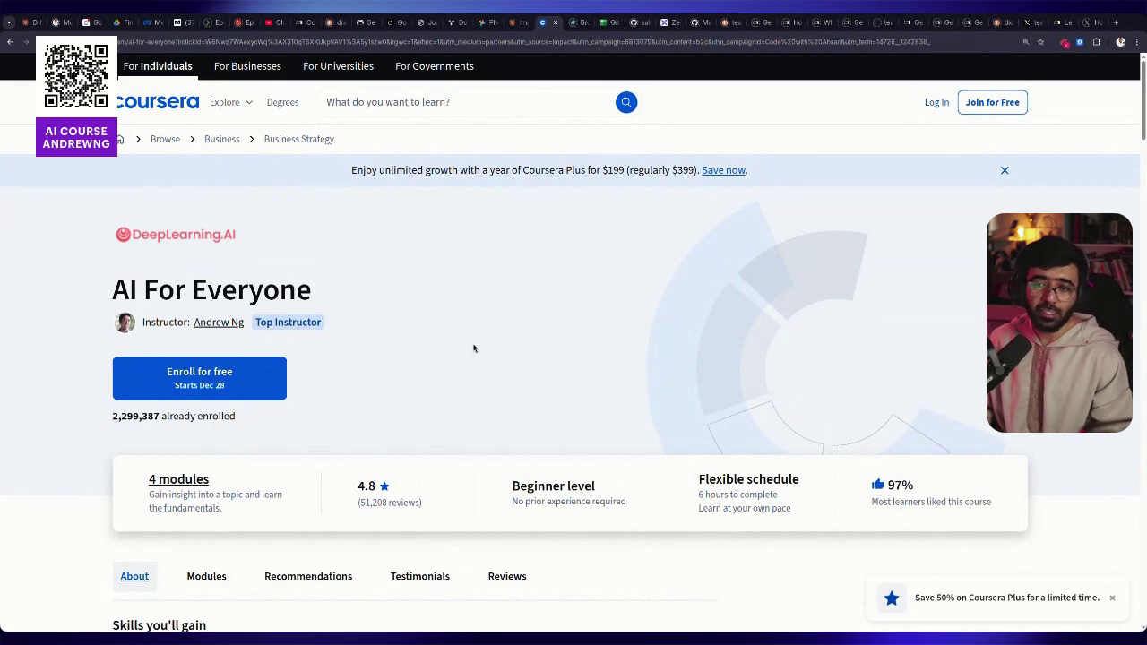
key(ctrl+plus)
key(ctrl+minus)
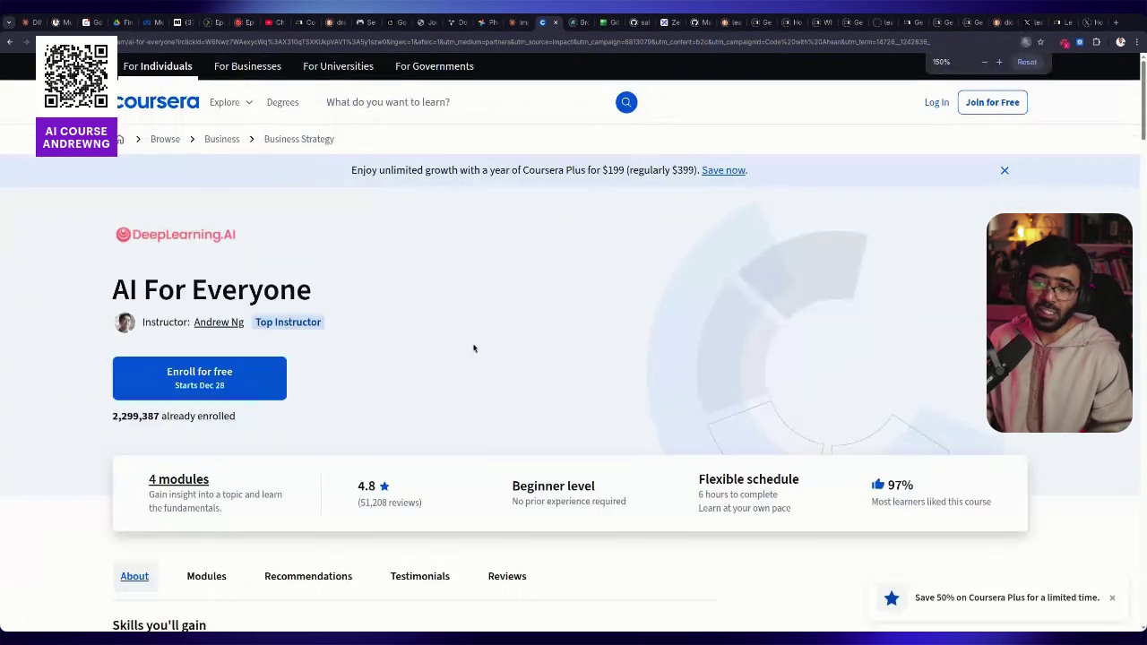
scroll(474, 349, down, 3)
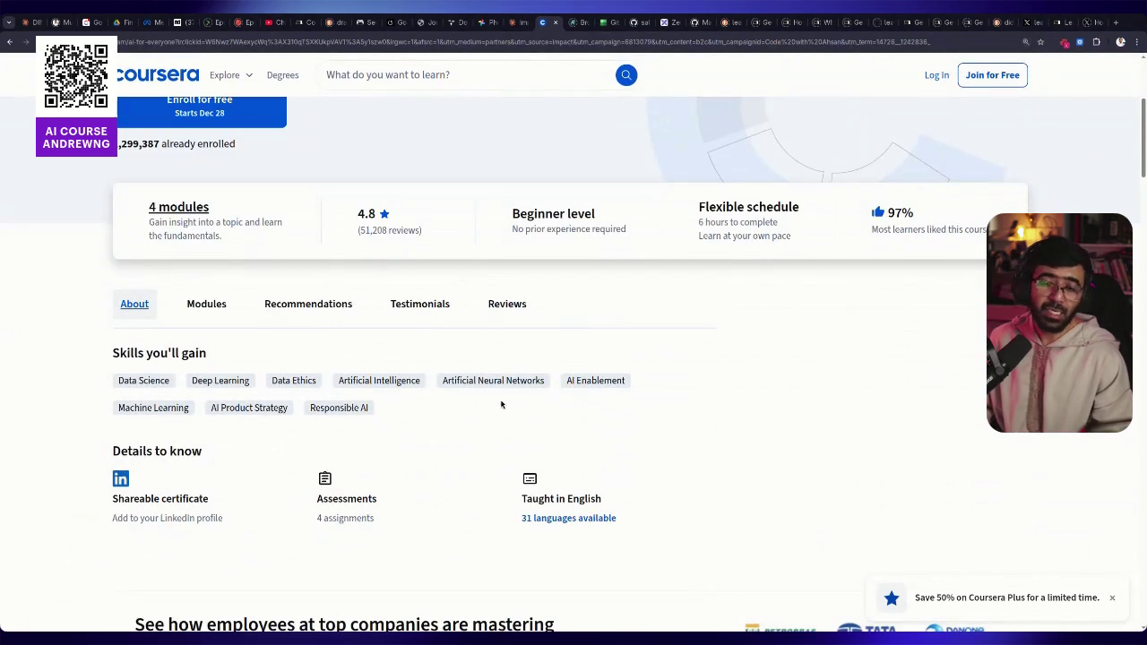
scroll(494, 409, down, 3)
scroll(430, 377, up, 5)
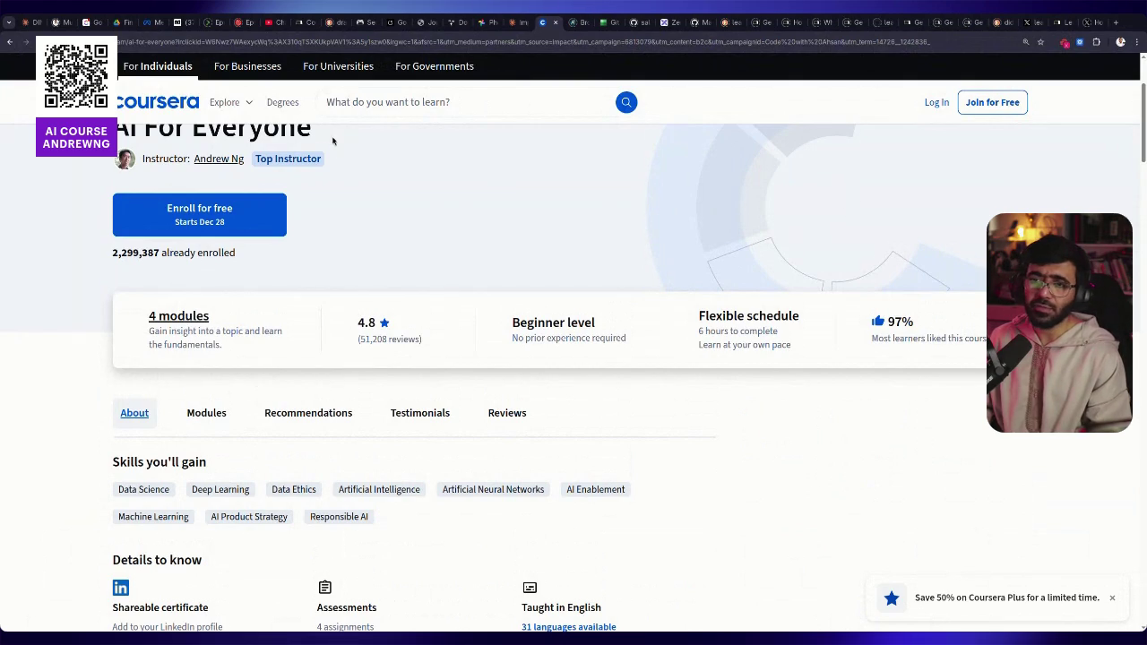
scroll(434, 189, down, 3)
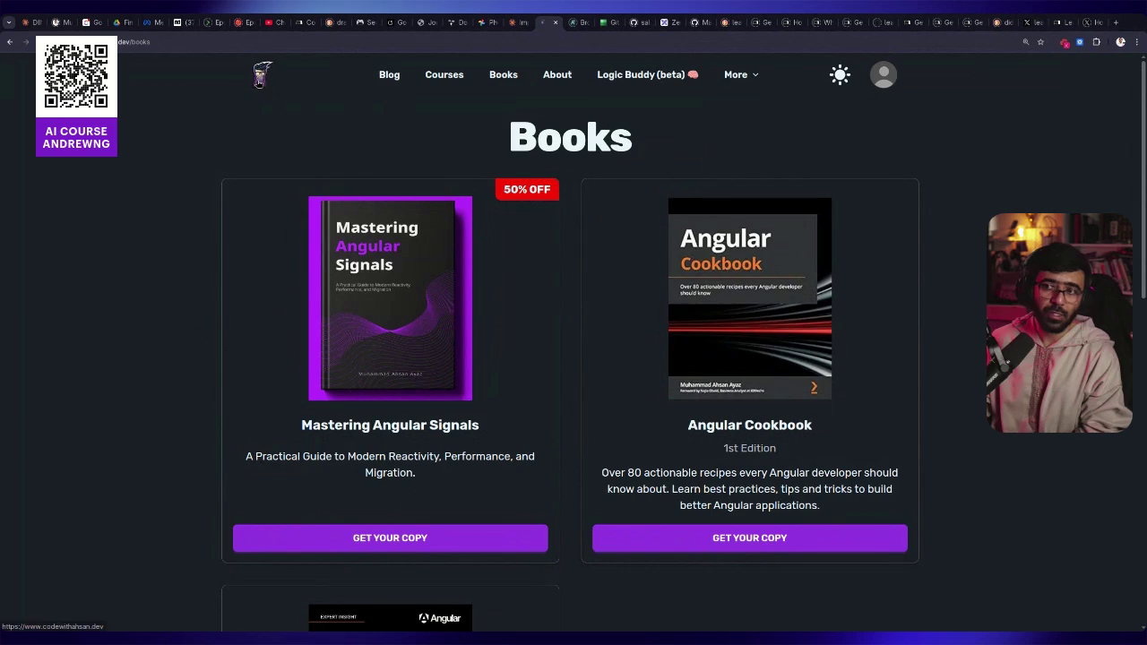
On the Courses page, look at Web Development Basics, then open Practical ReactJS Essentials
click(444, 75)
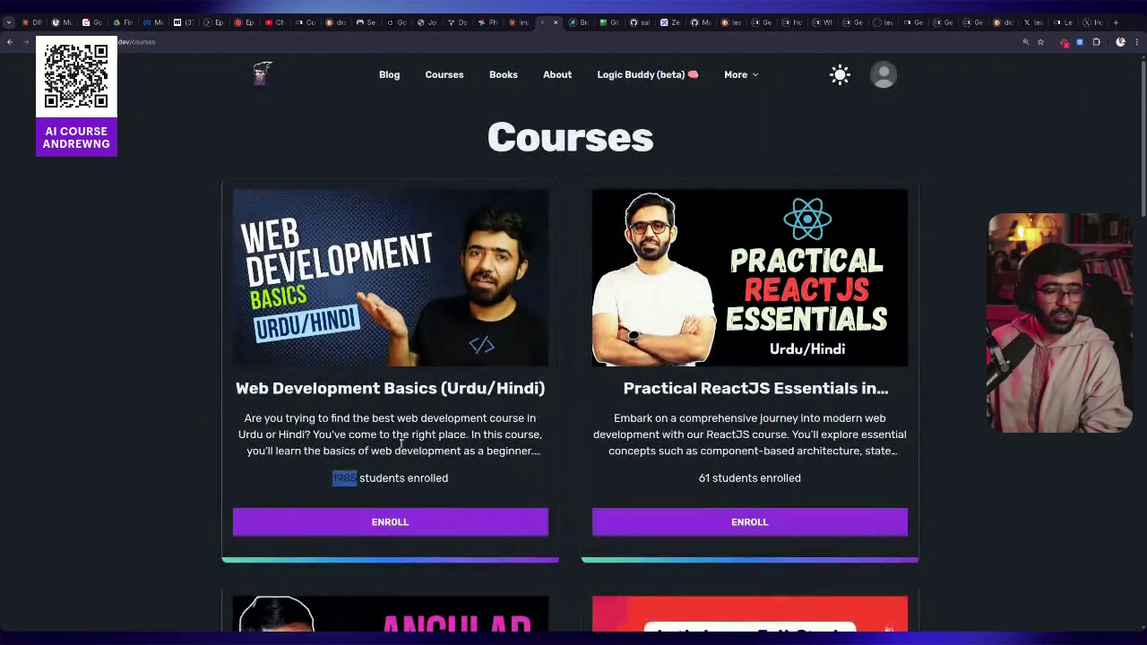
click(431, 414)
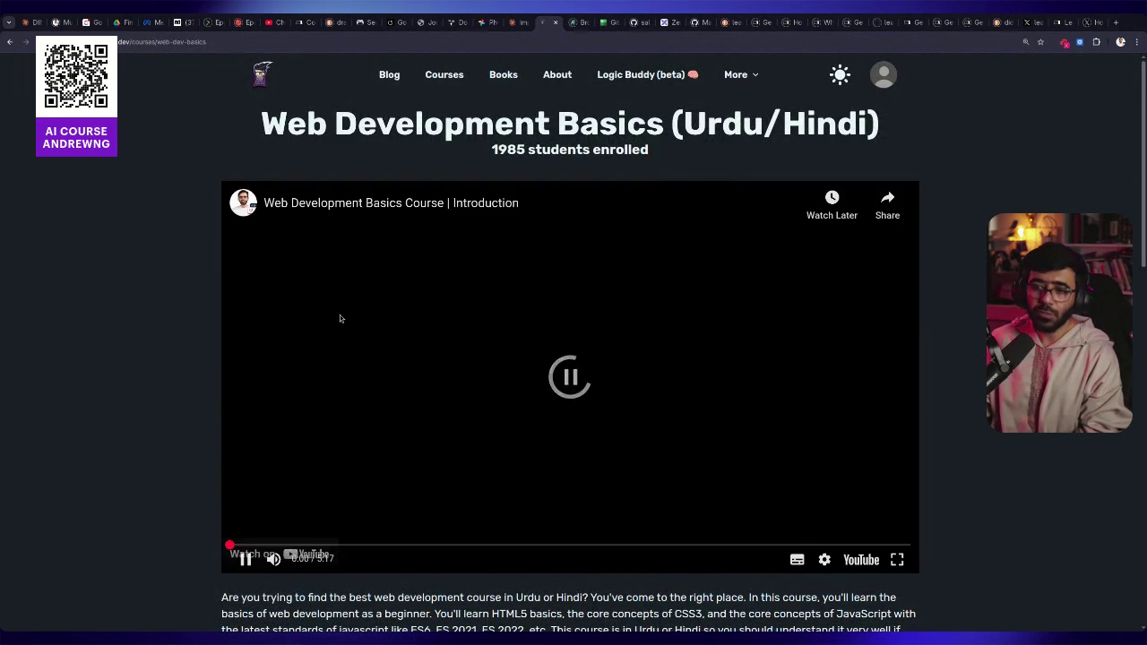
click(9, 41)
scroll(775, 248, down, 1)
click(792, 240)
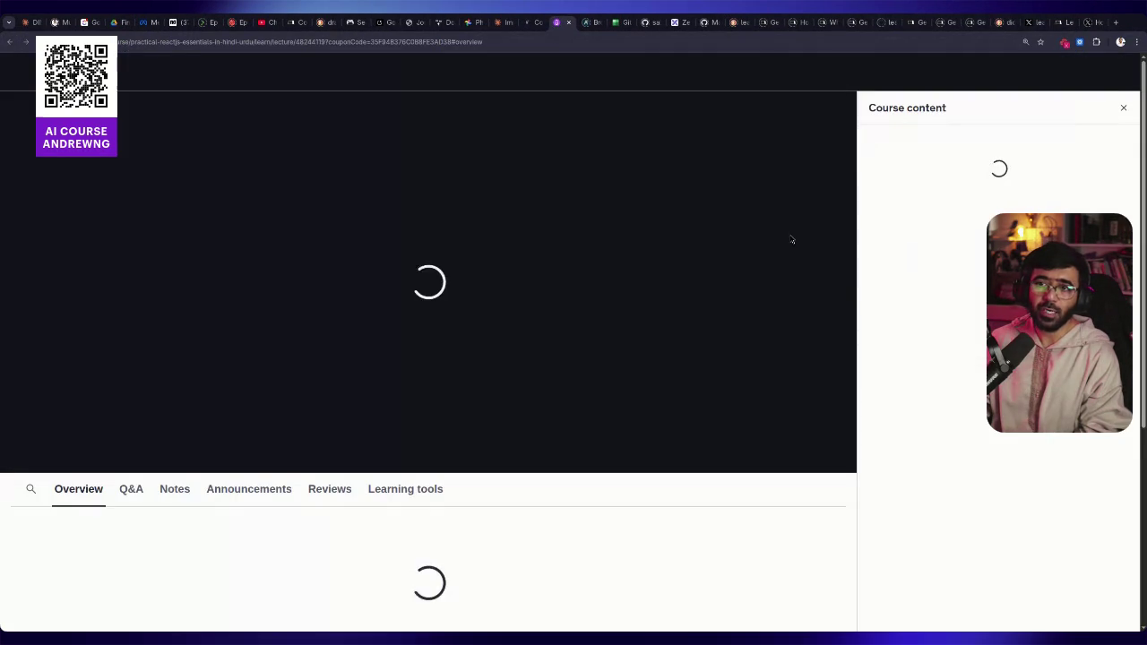
Highlight the Udemy course stats, such as 314 students, then return to the Courses list
scroll(375, 343, down, 2)
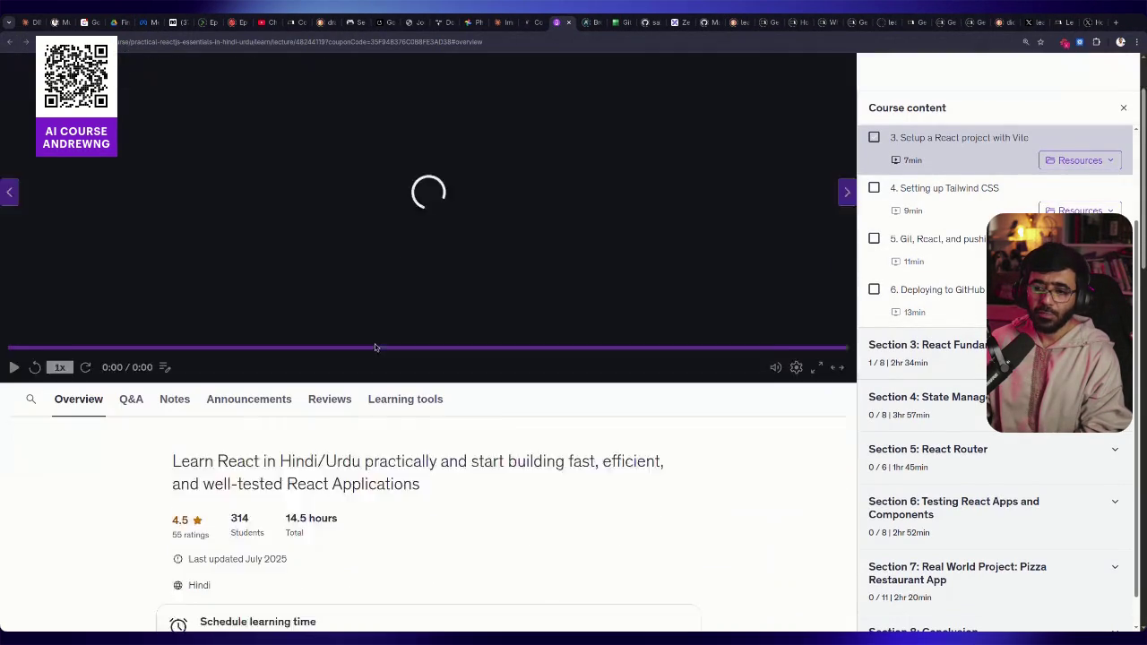
double_click(240, 456)
double_click(236, 470)
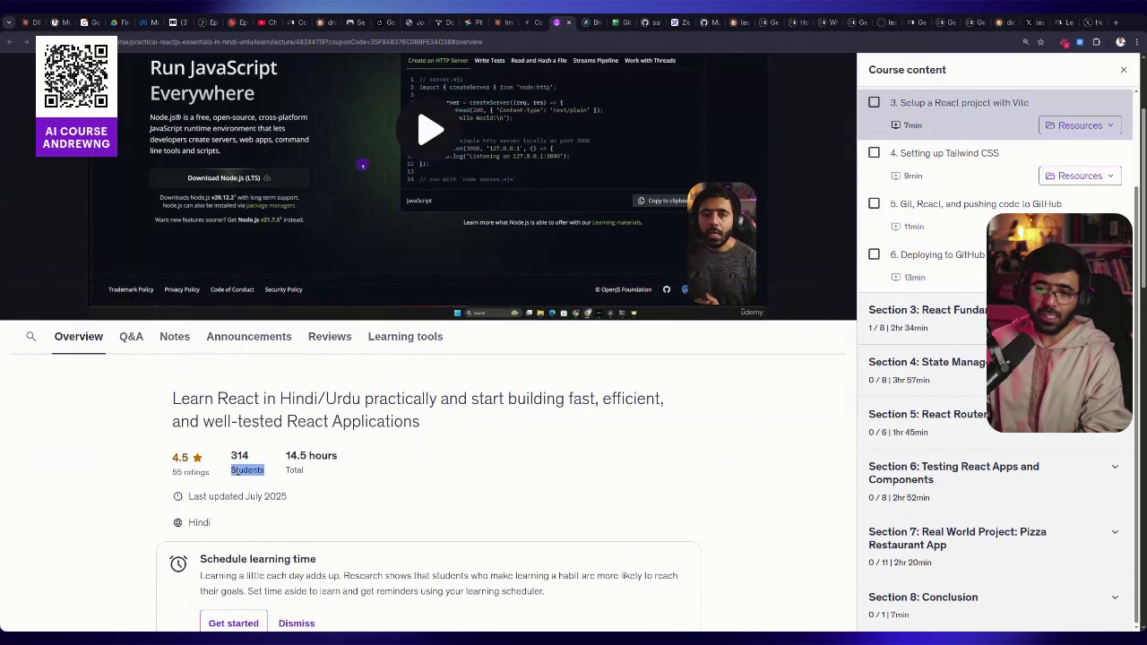
double_click(295, 470)
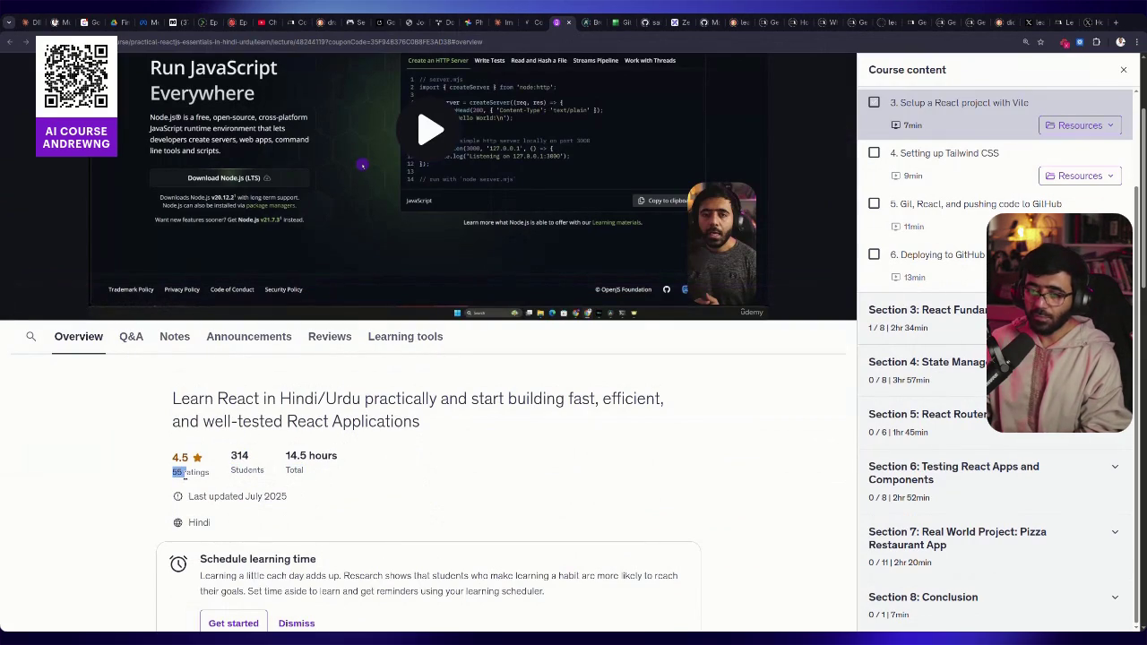
click(567, 26)
scroll(579, 301, down, 3)
scroll(579, 301, up, 5)
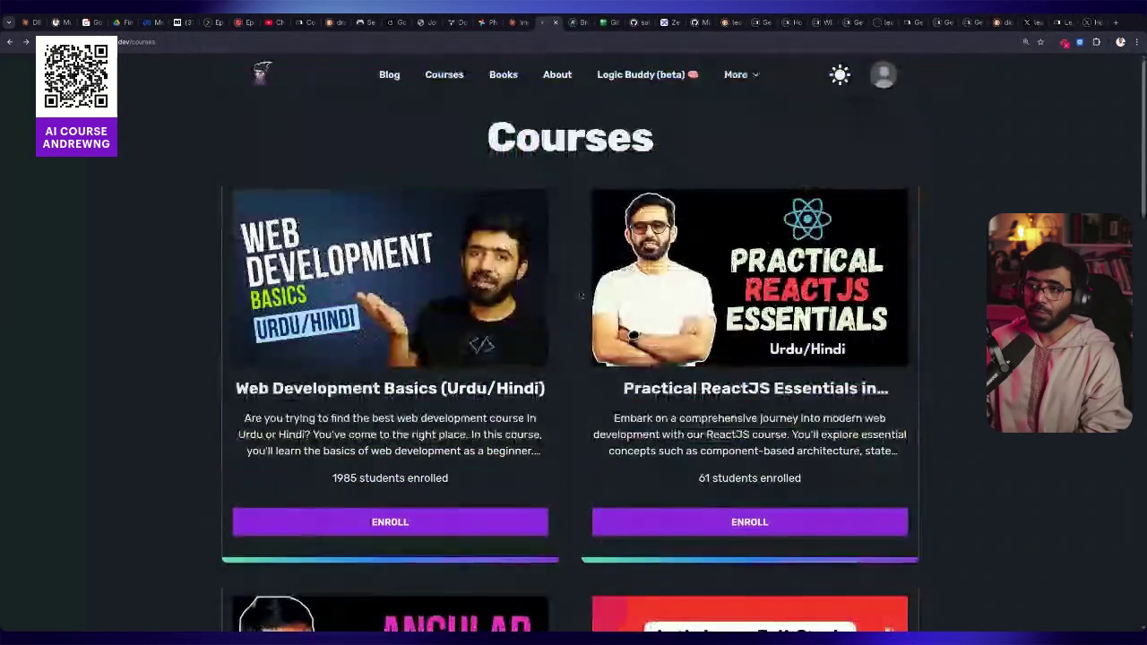
From the Books page, open the Mastering Angular Signals Leanpub page with its $7.49 coupon price
click(511, 77)
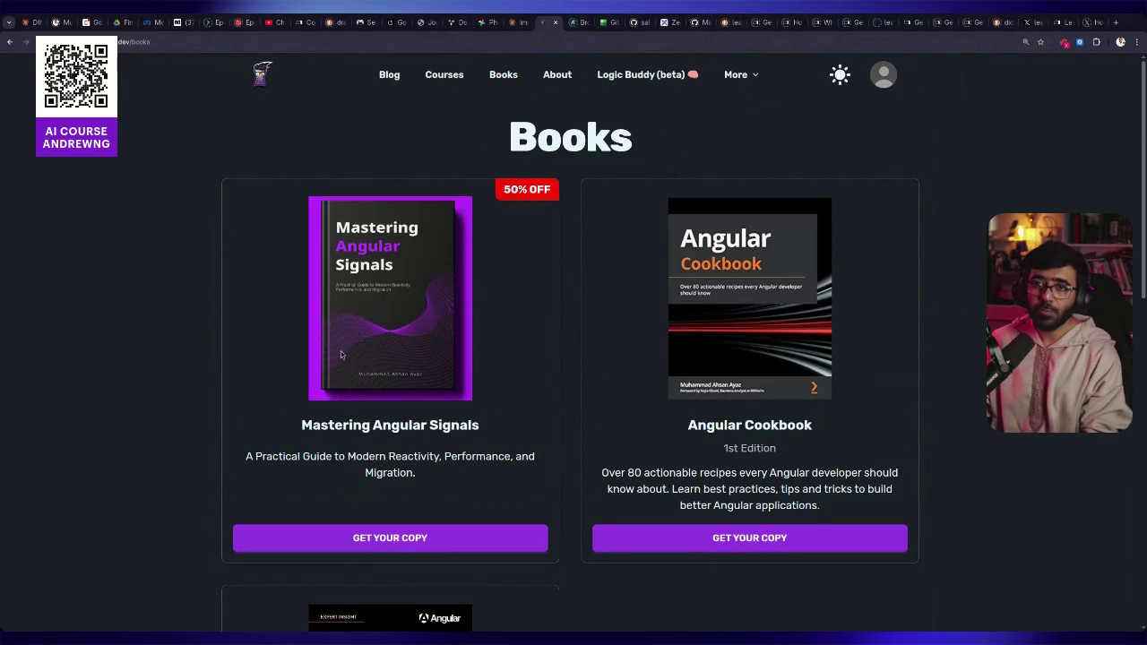
click(367, 536)
click(194, 47)
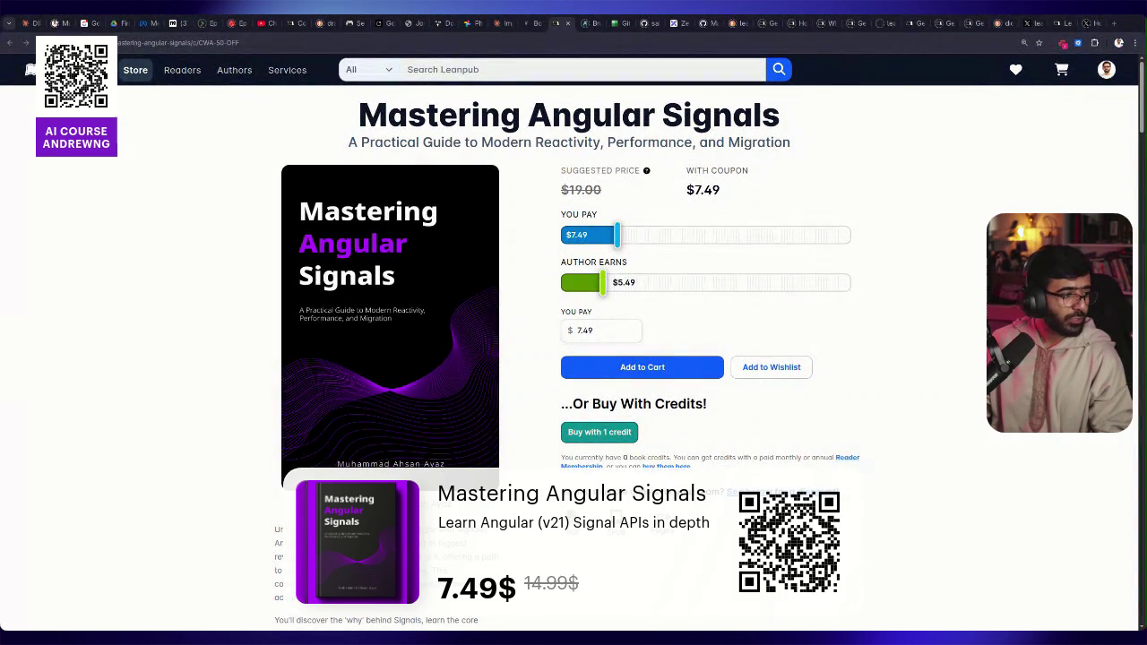
click(537, 40)
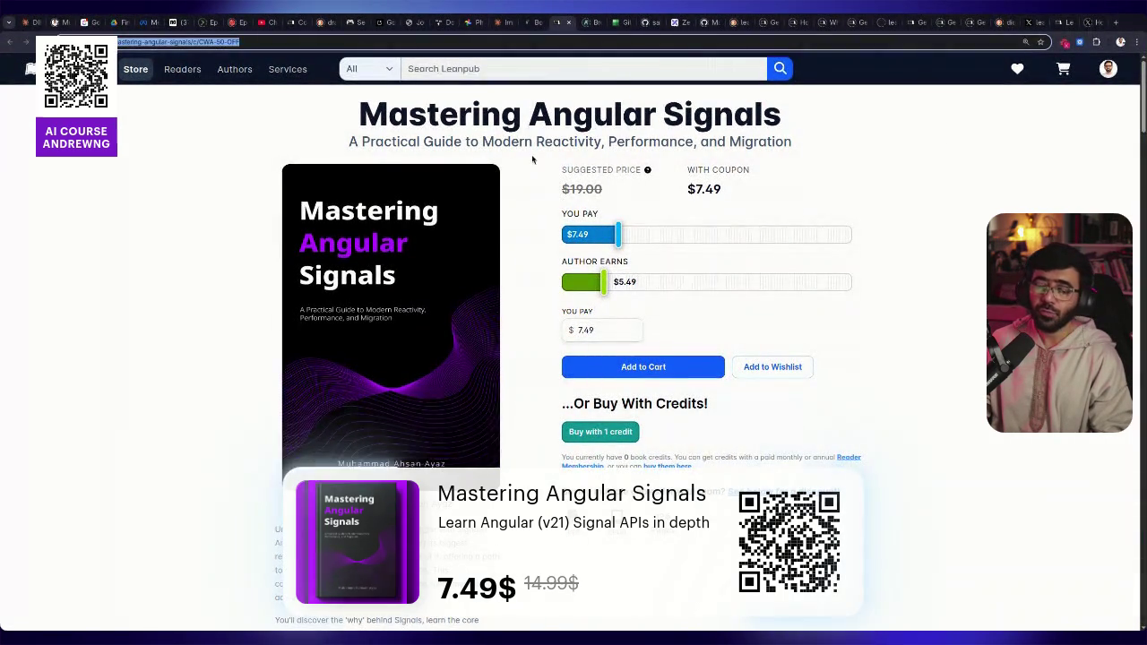
Switch between the Books and Leanpub tabs, ending on the Code with Ahsan Books page
click(534, 22)
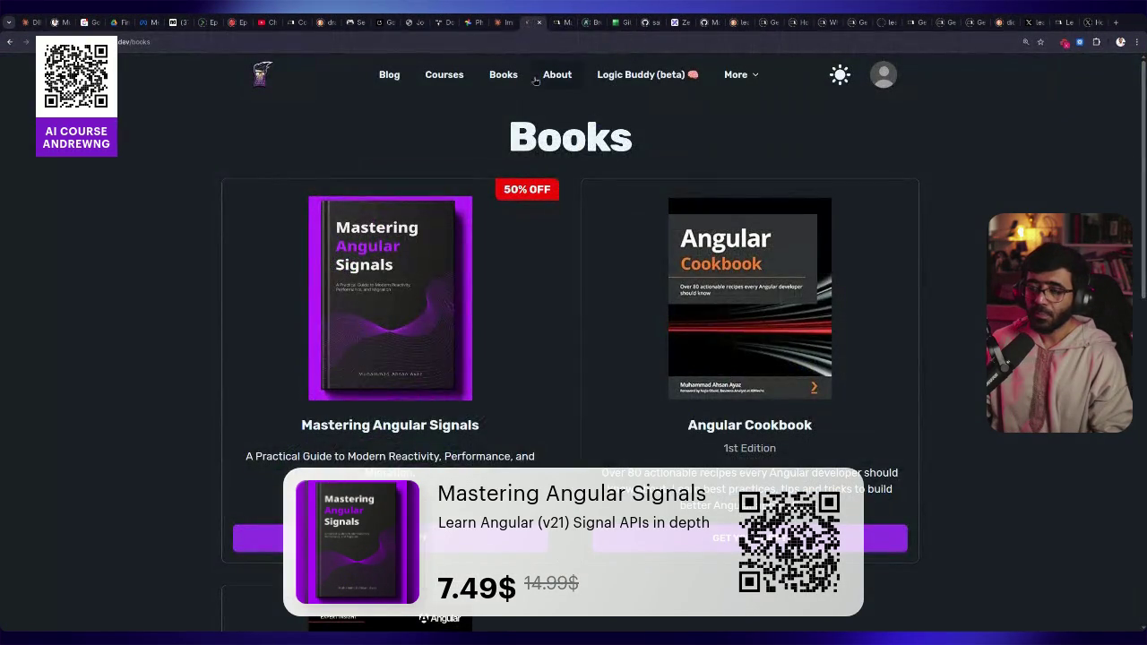
click(558, 23)
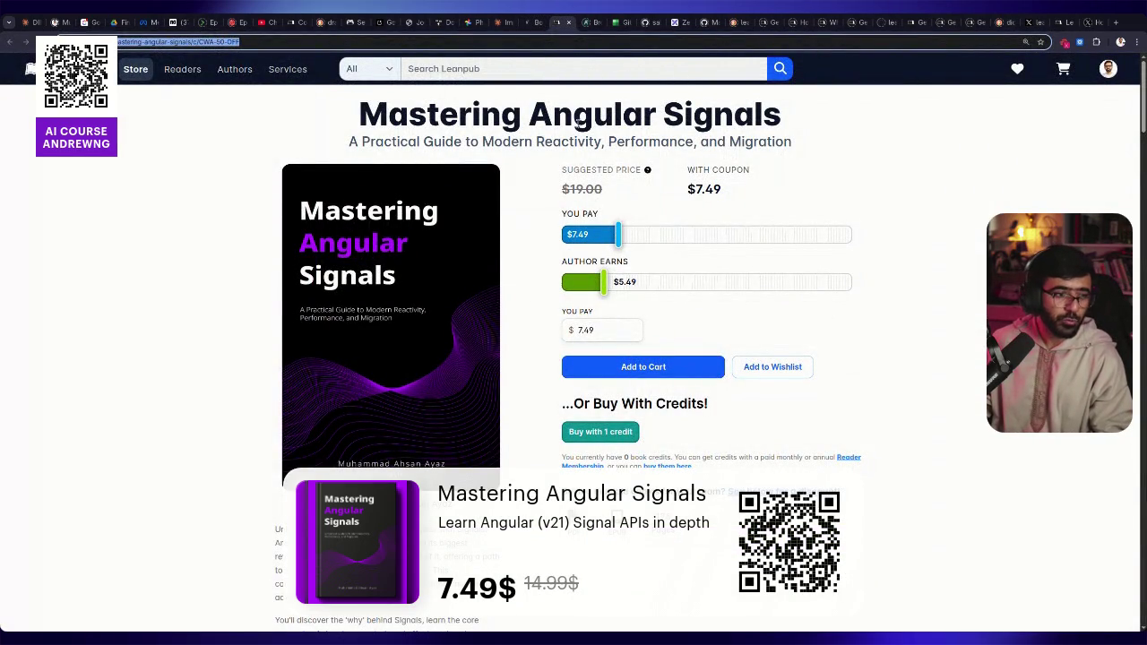
click(528, 31)
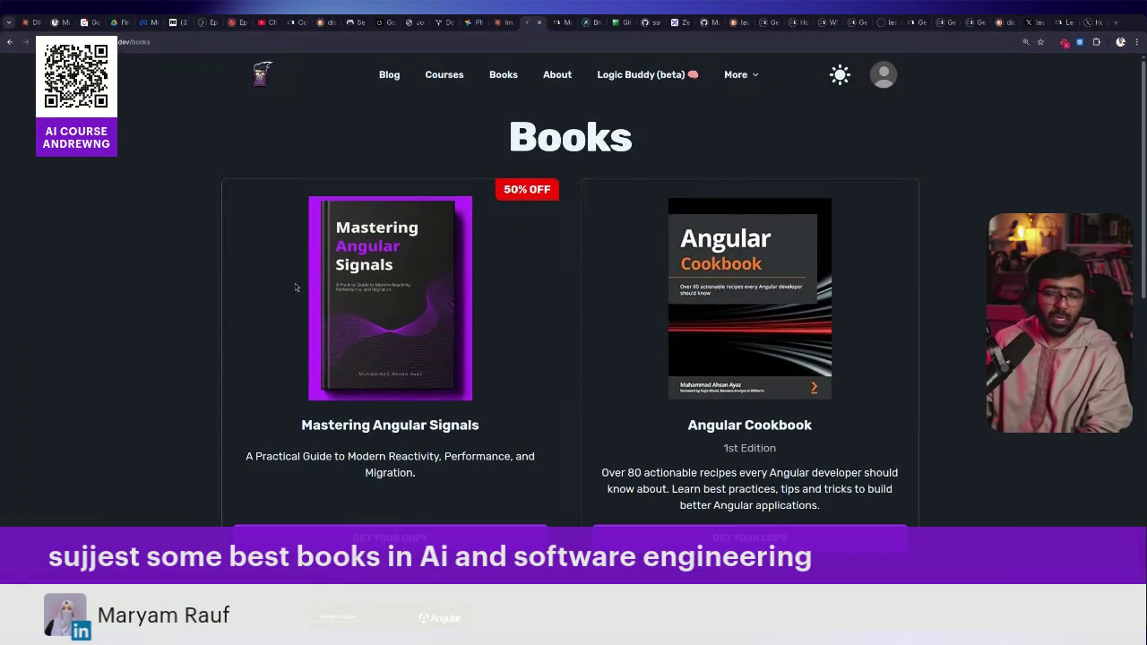
Search 'agentic design ai agent' from the address bar and open Amazon's Agentic Design Patterns for AI Systems page
key(ctrl+l)
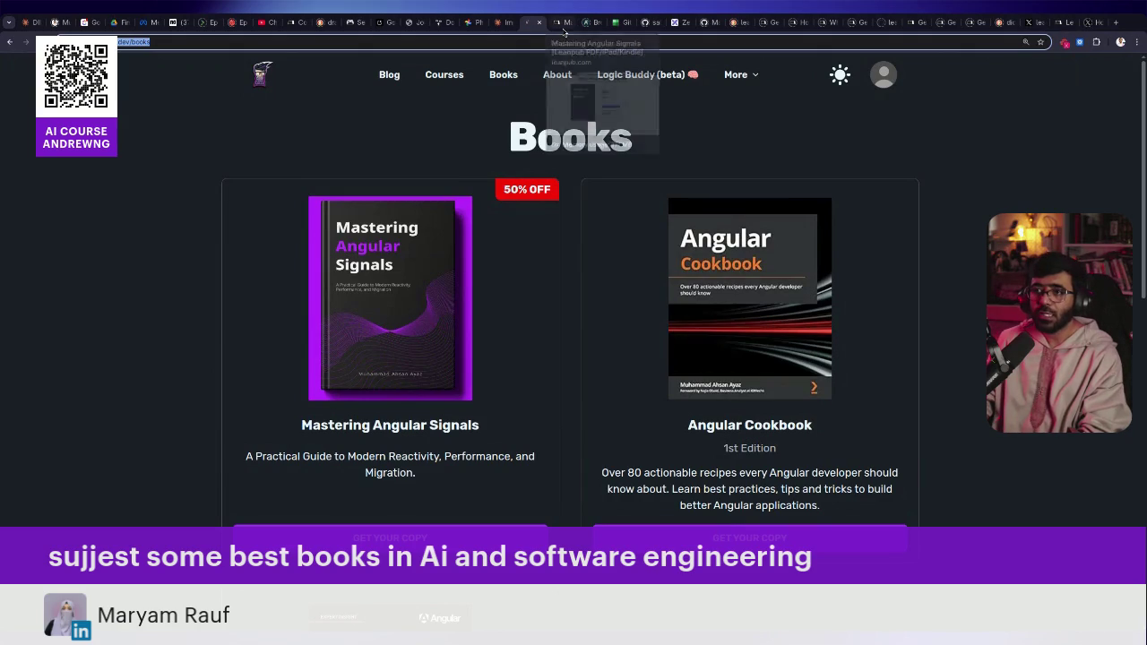
key(Escape)
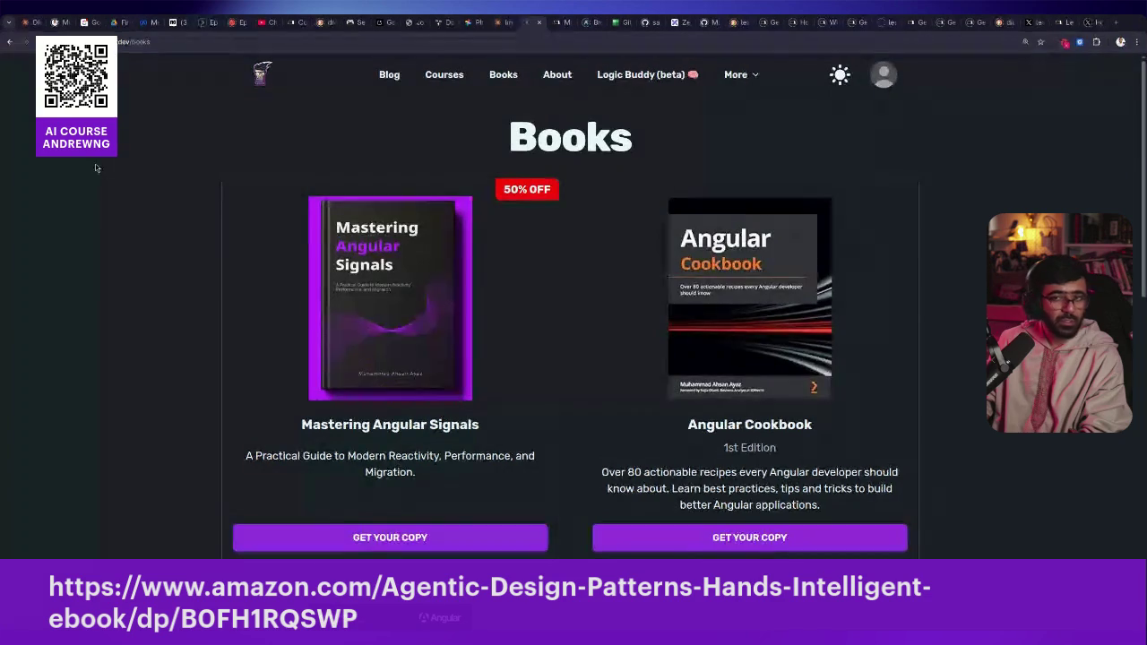
click(542, 41)
text(agentic)
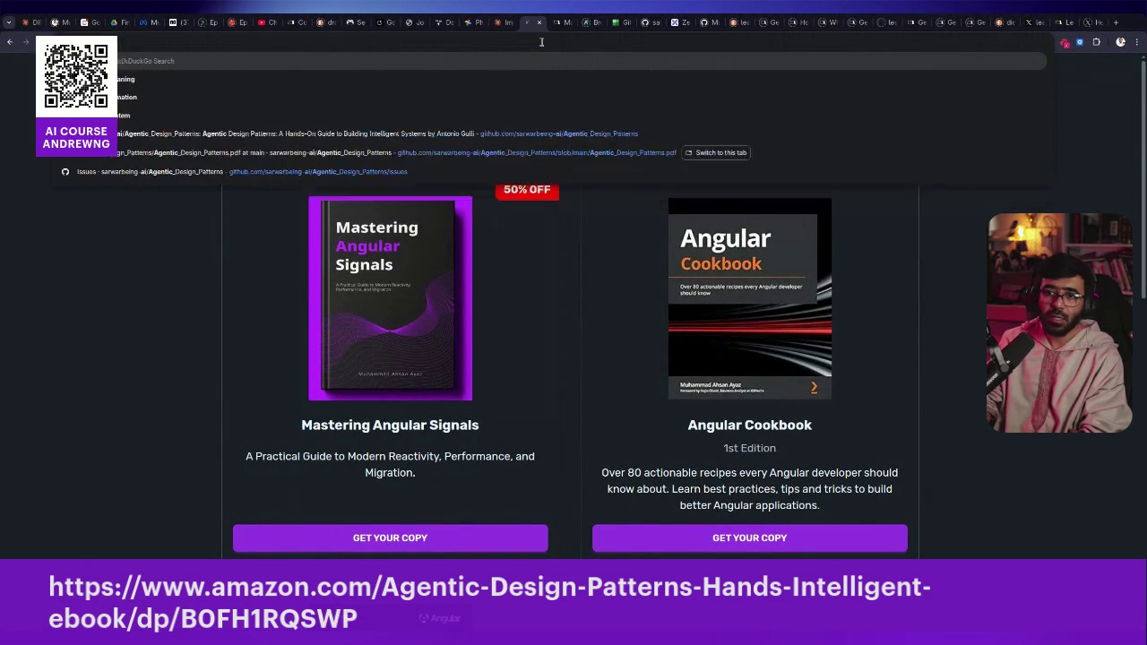
text( design)
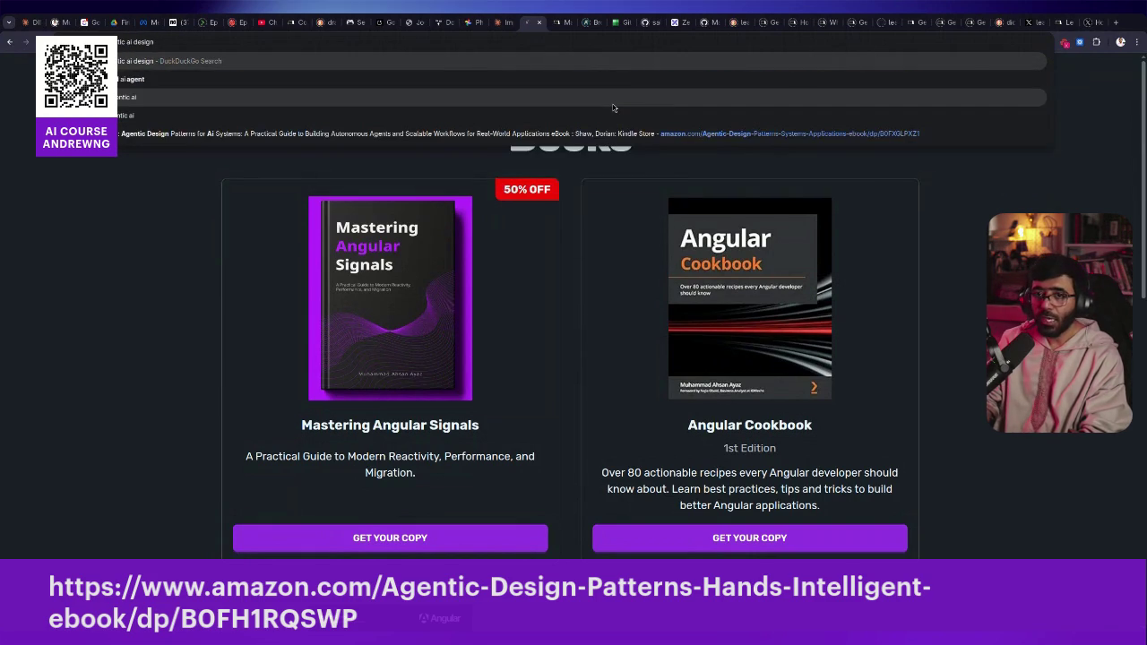
text(ai agent)
key(Down)
key(Down)
key(Down)
key(Return)
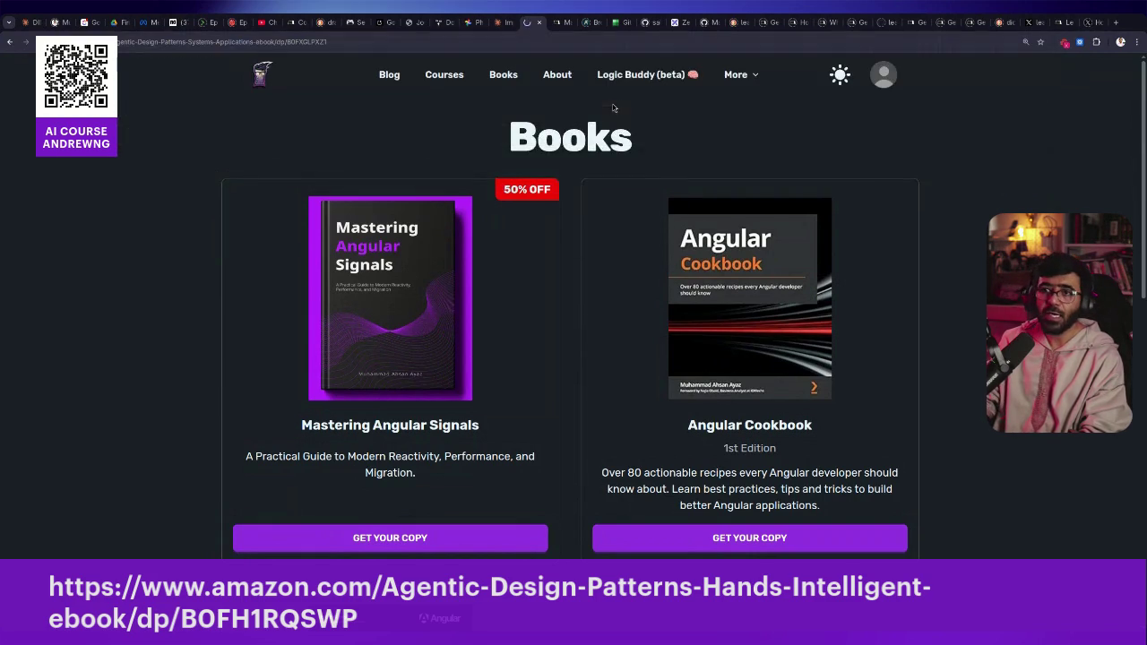
click(403, 40)
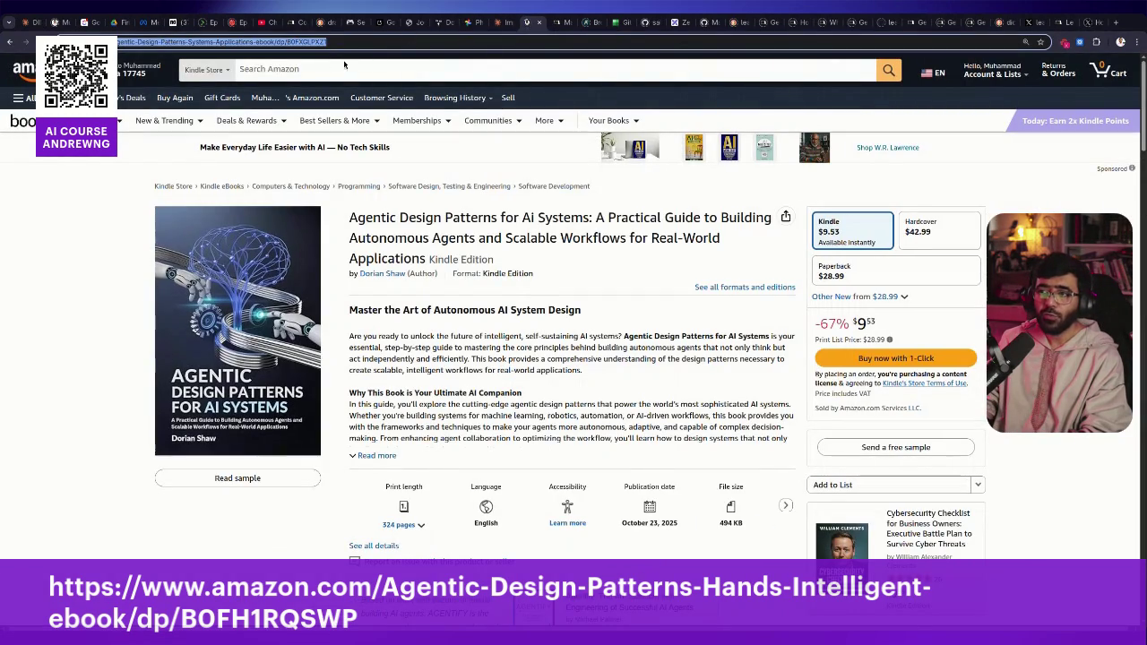
Search the web for 'agentic design patterns googler' from the address bar
click(284, 66)
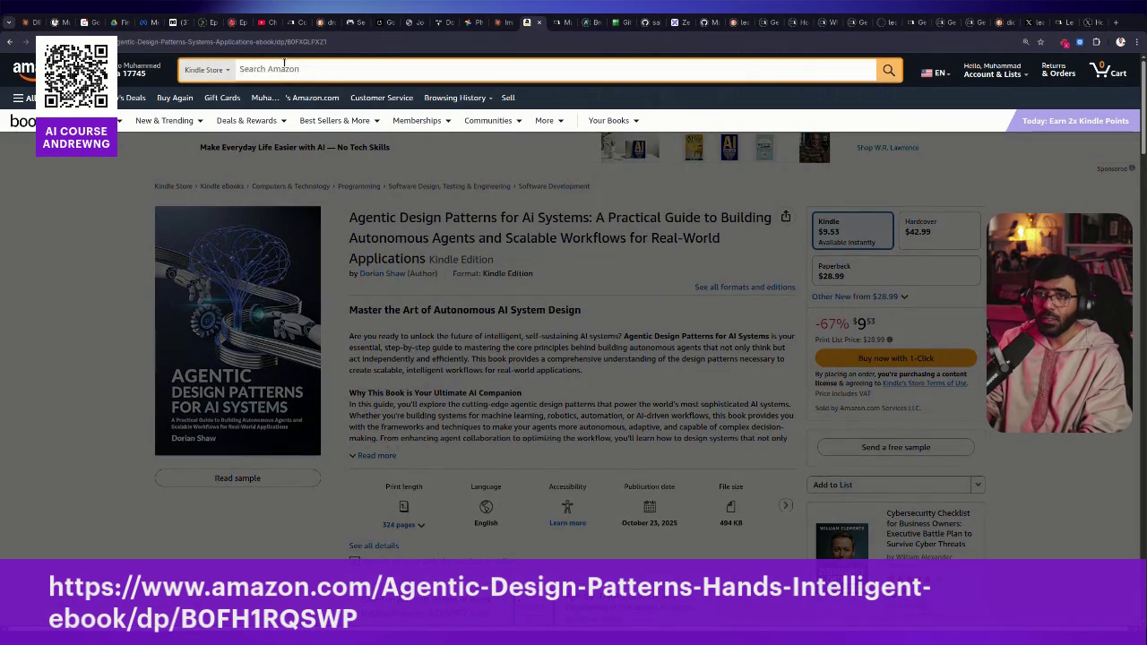
click(289, 42)
text(agentic)
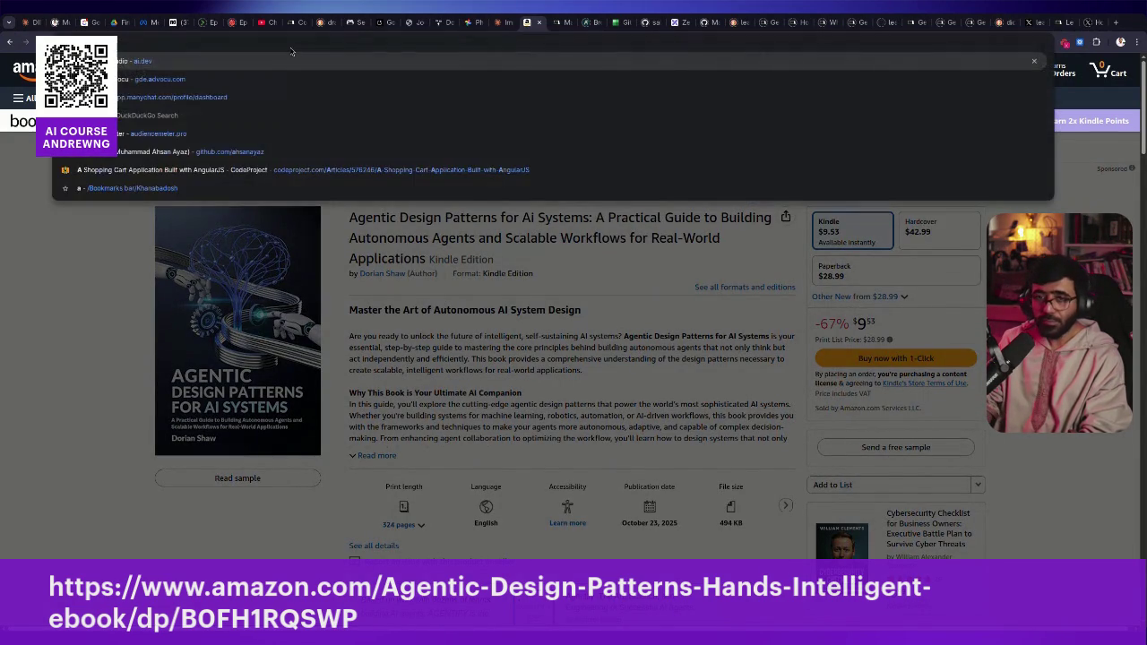
text( design patterns)
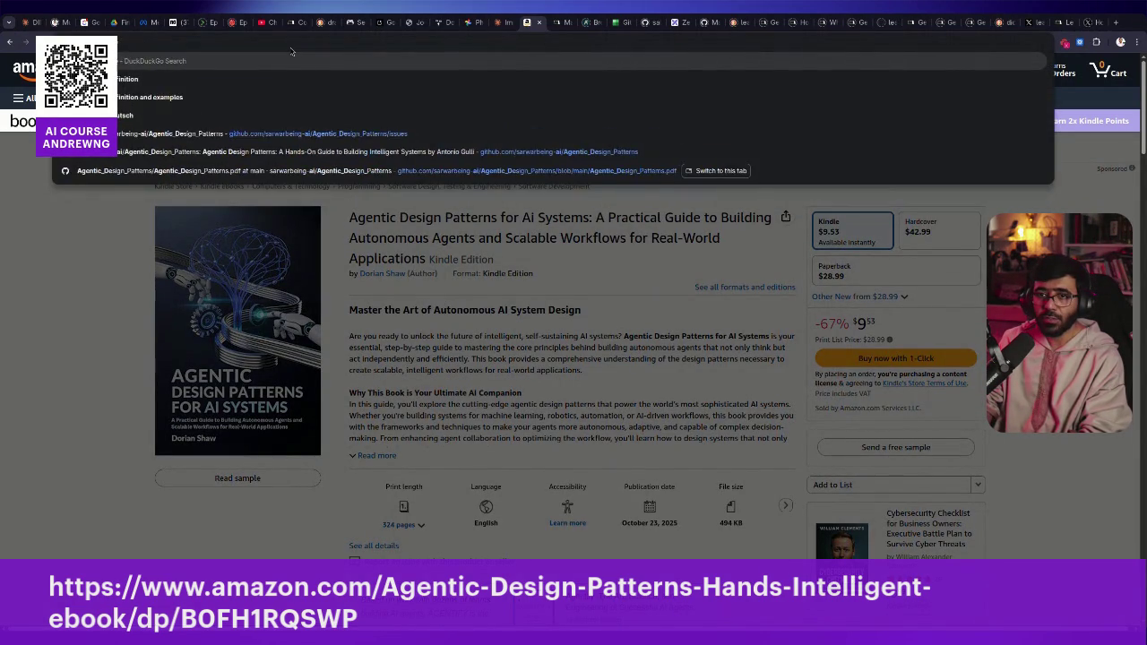
text( googler)
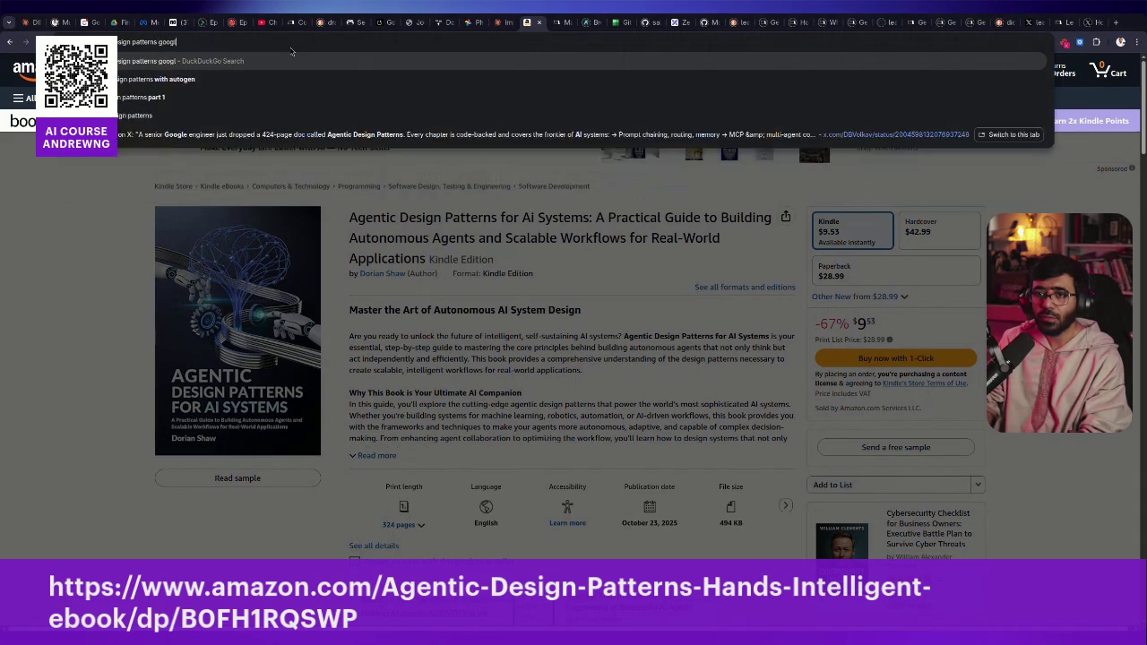
key(Return)
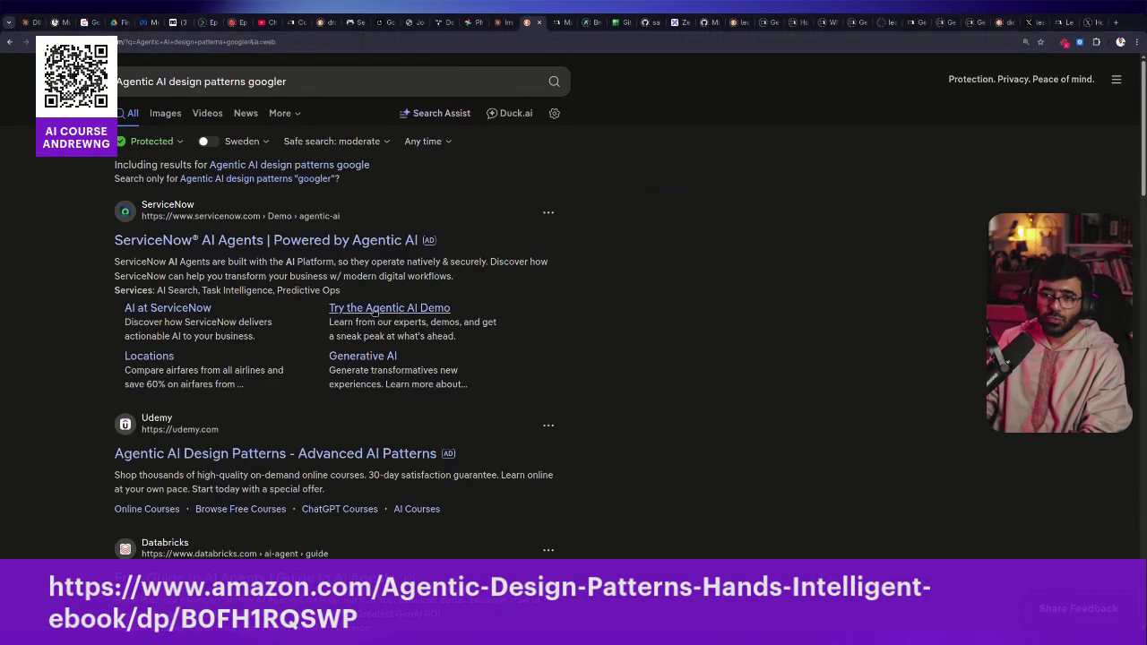
Extend the DuckDuckGo query with 'book on amazon' and open the Amazon.com book result in a new tab
scroll(349, 295, down, 2)
scroll(349, 295, down, 3)
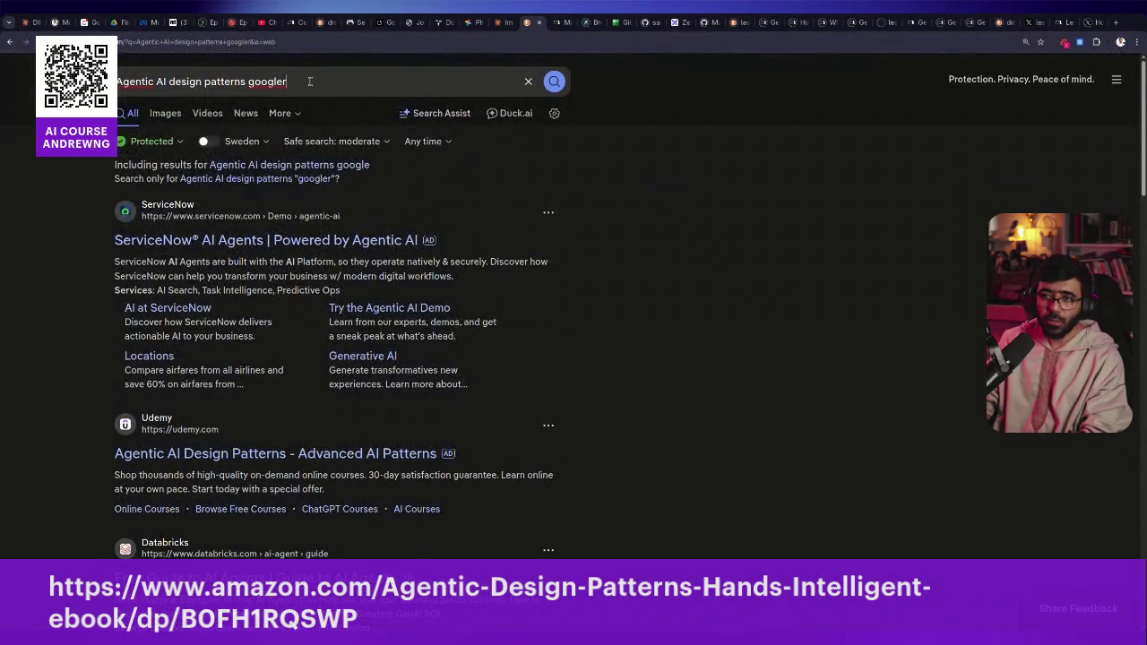
click(310, 81)
text(book)
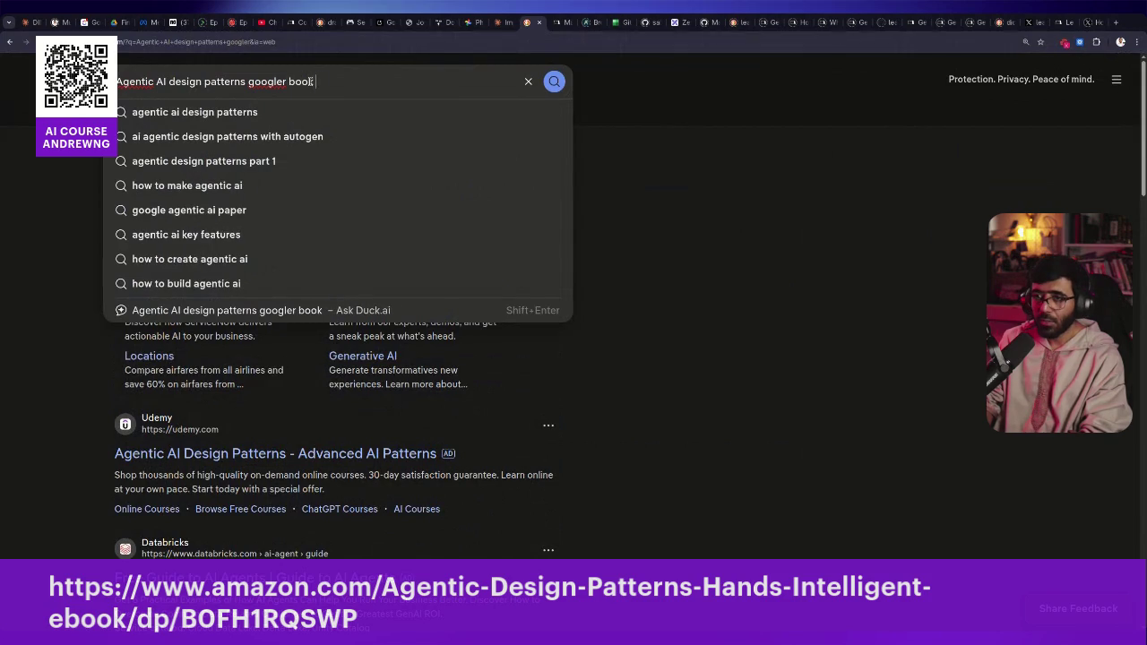
text( on amazon)
key(Return)
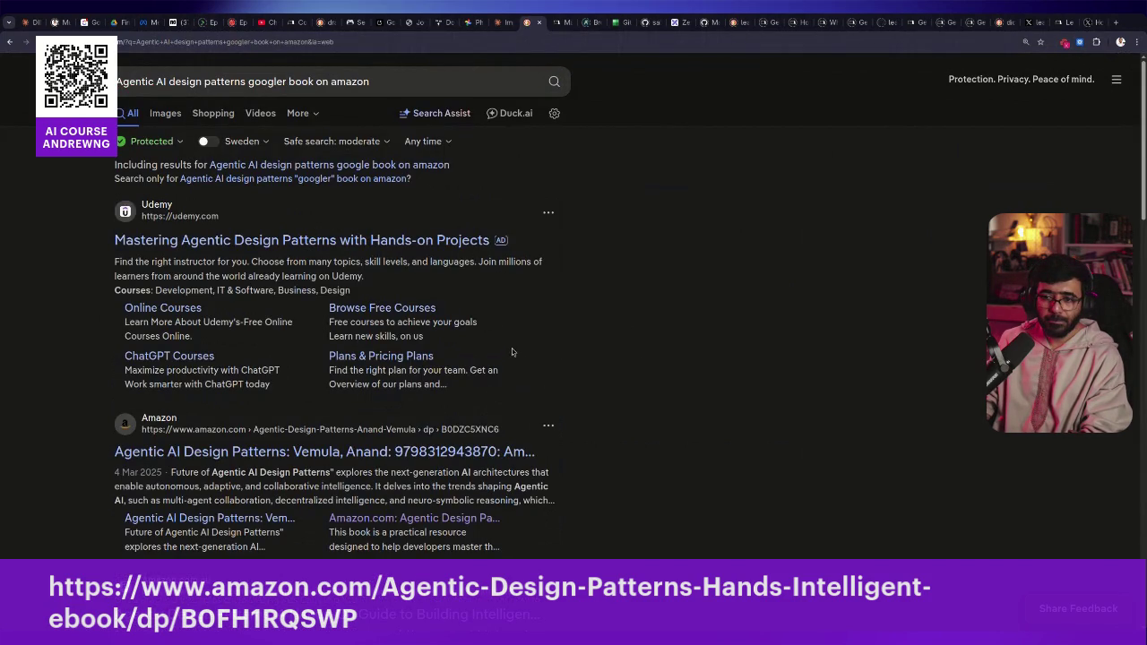
scroll(513, 353, down, 2)
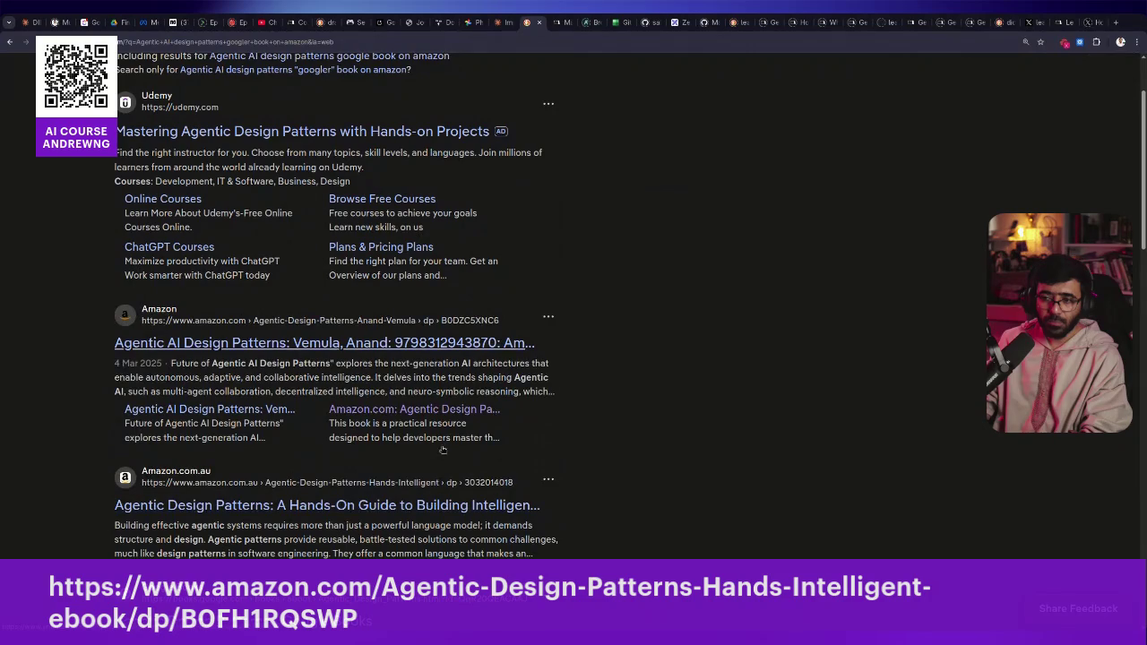
middle_click(450, 412)
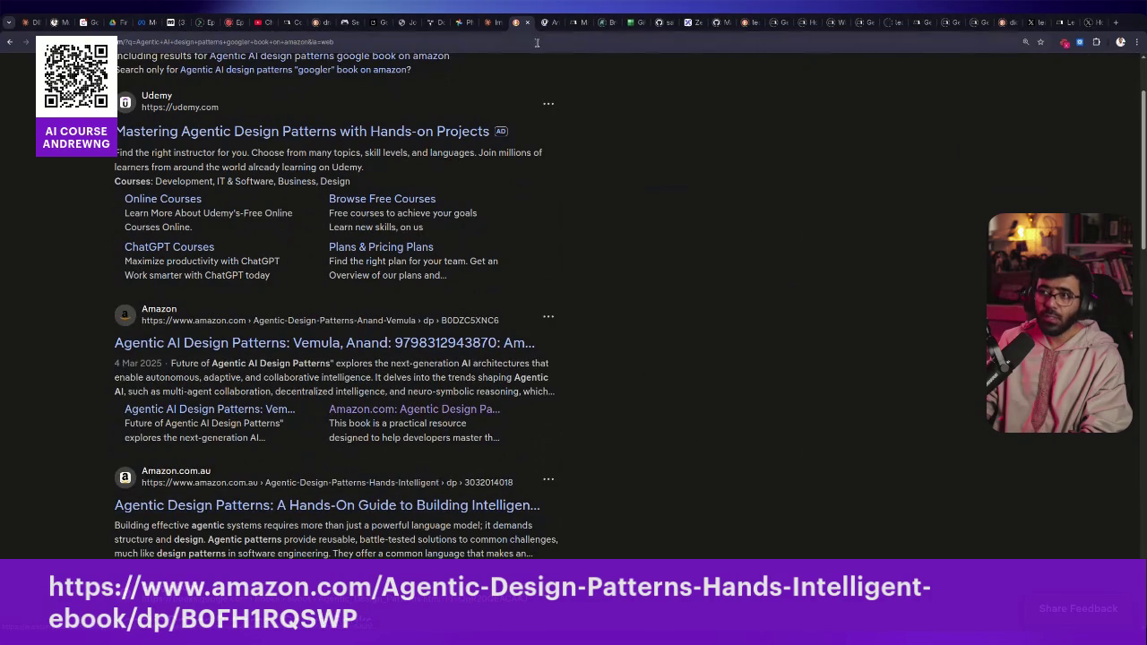
click(544, 25)
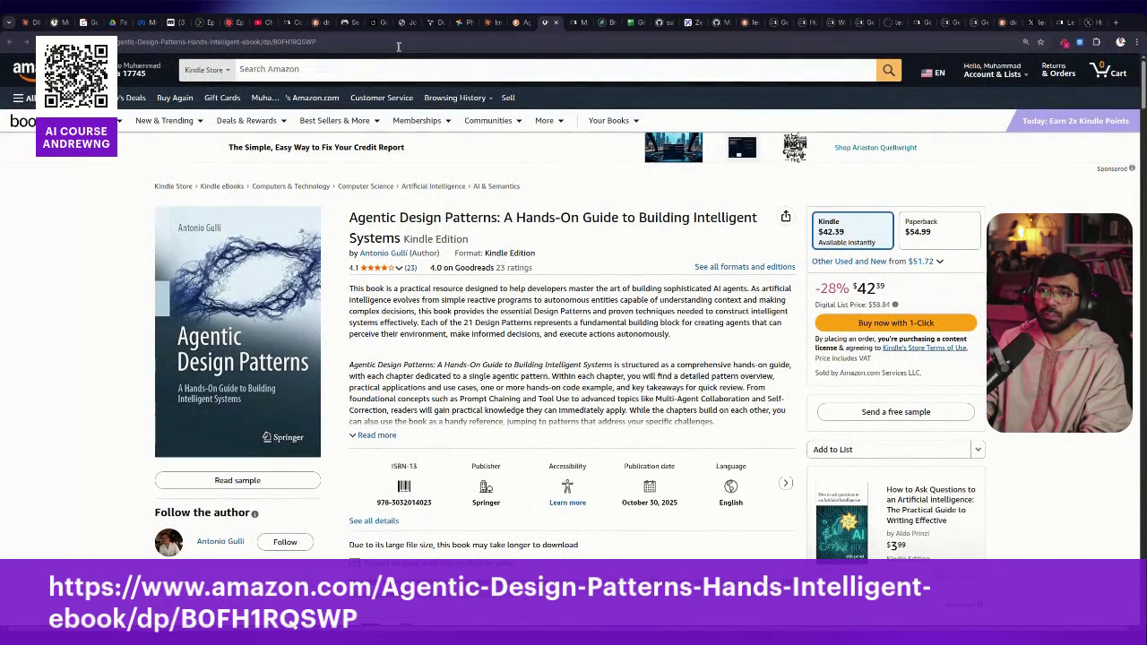
click(400, 43)
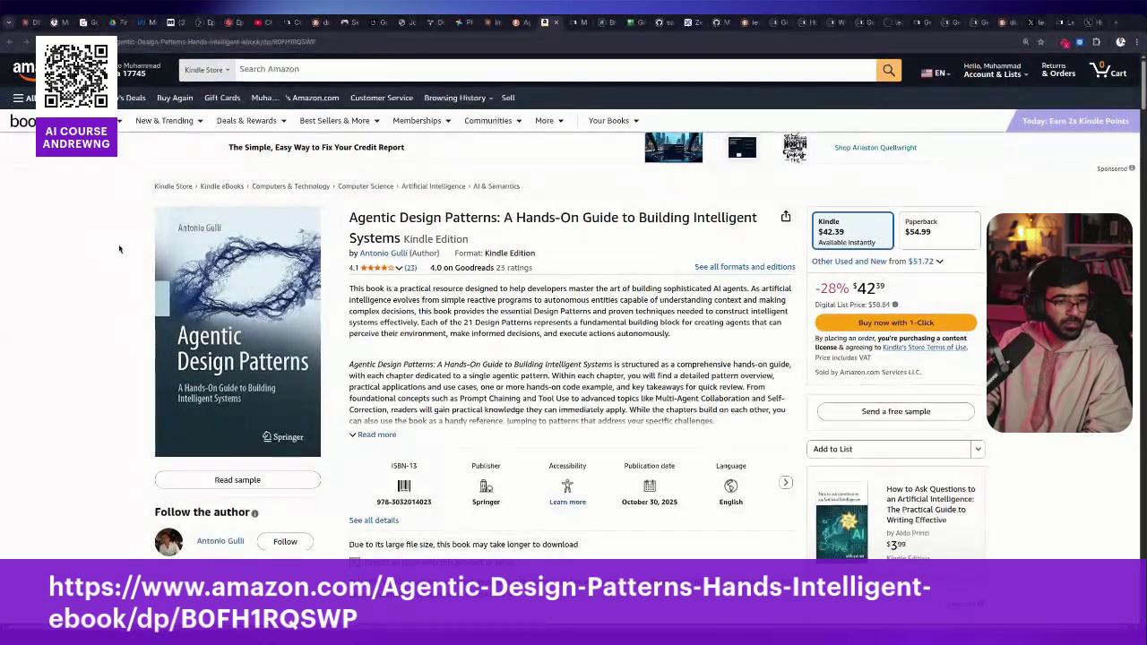
click(191, 39)
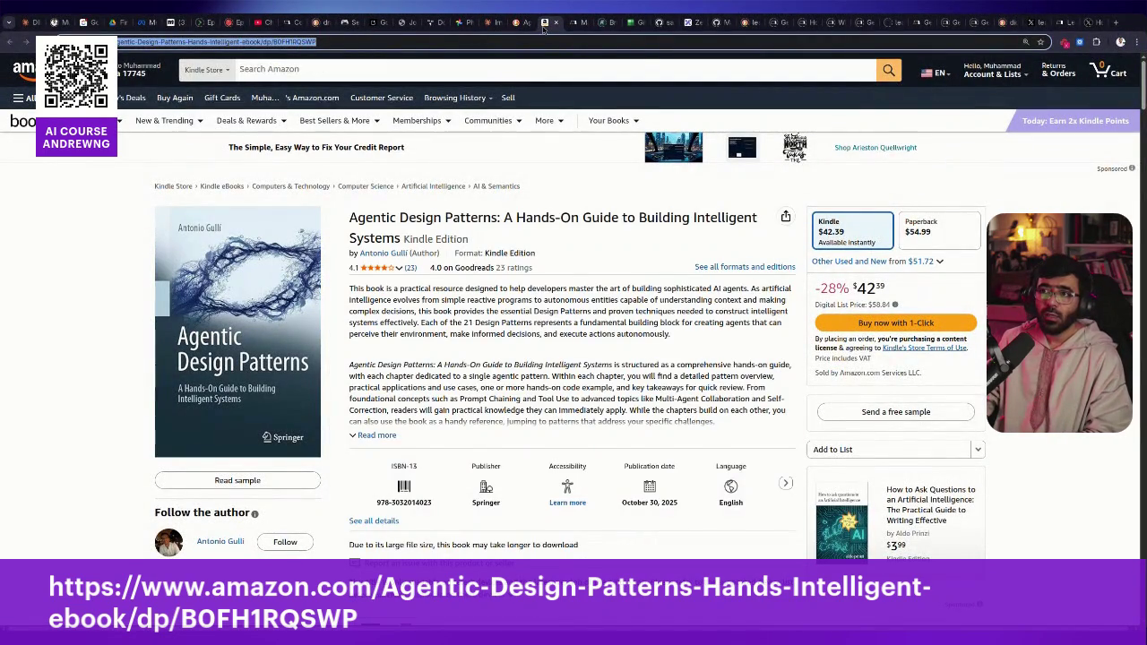
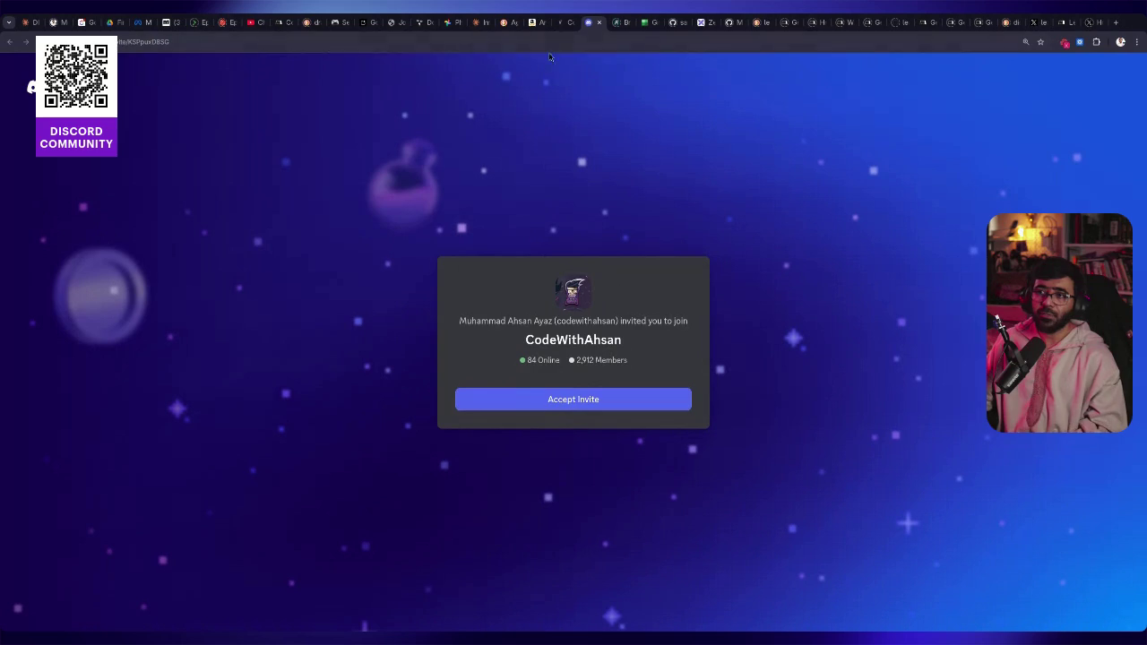
Accept the CodeWithAhsan Discord invite and continue in the browser instead of the desktop app
click(573, 409)
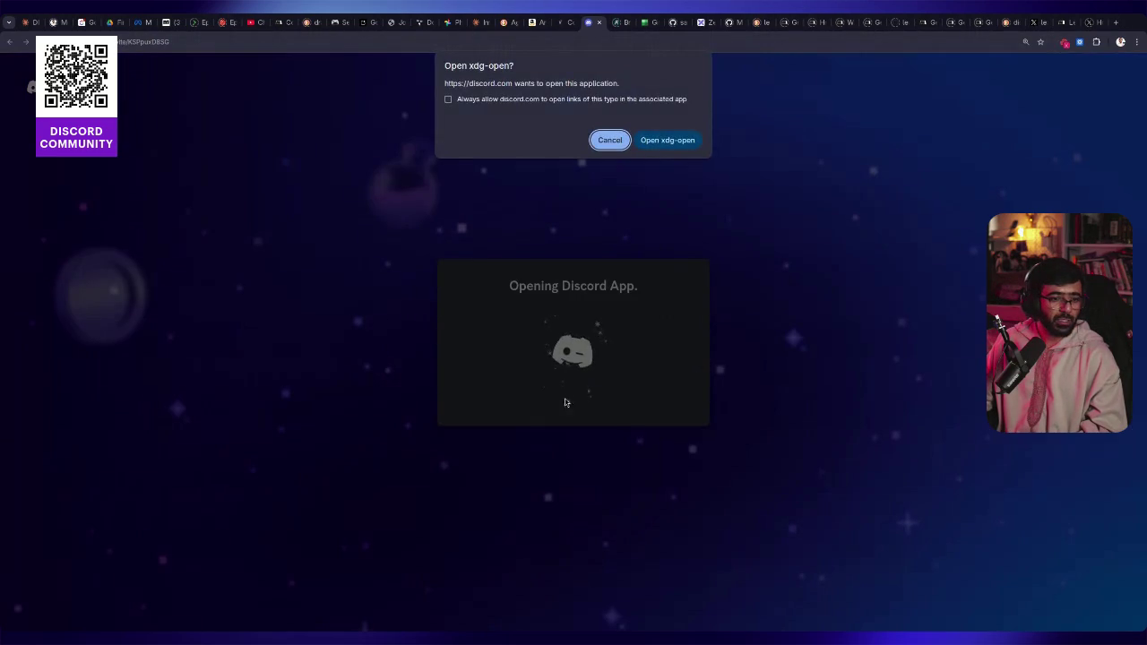
click(597, 136)
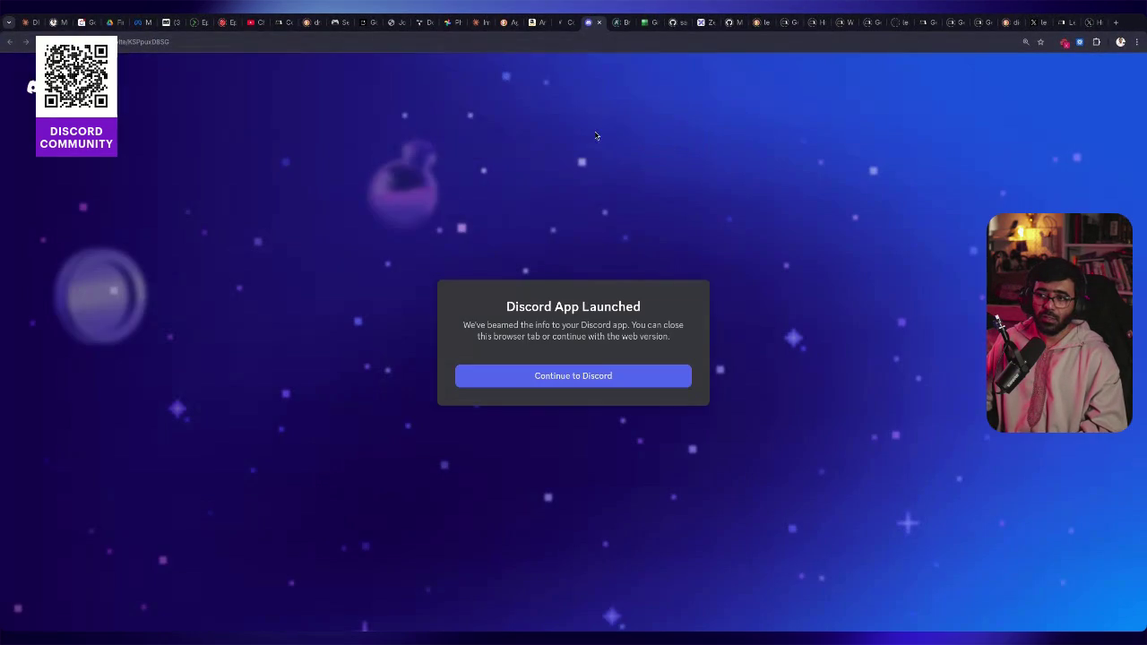
click(547, 377)
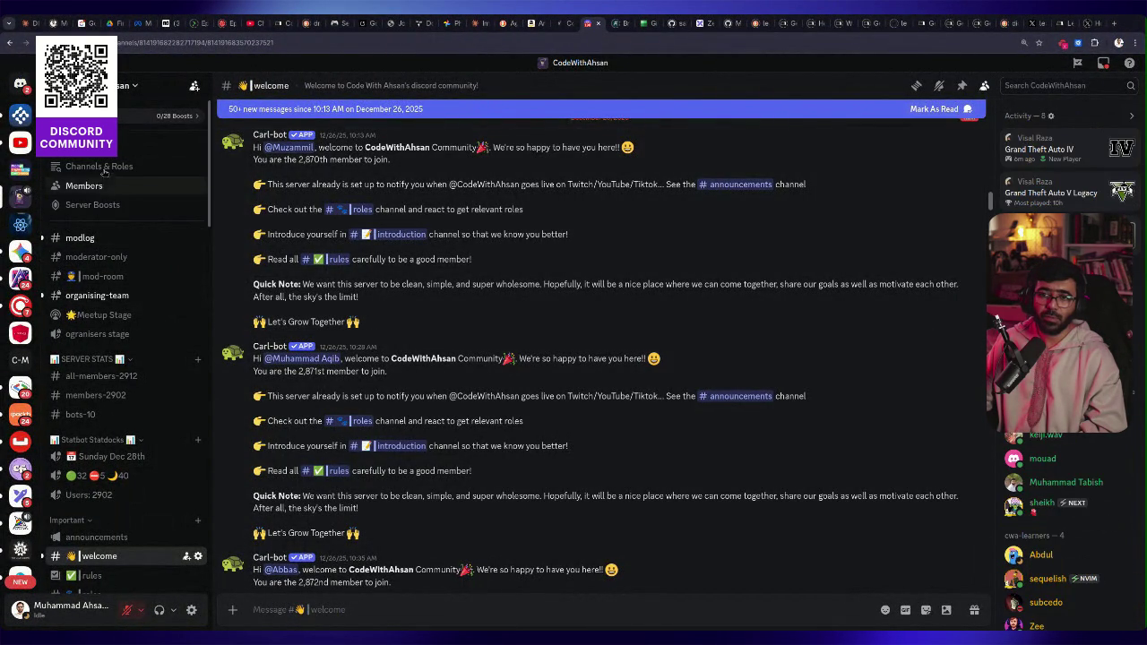
Check the server's empty Events list and scroll through the CodeWithAhsan channel list
click(81, 147)
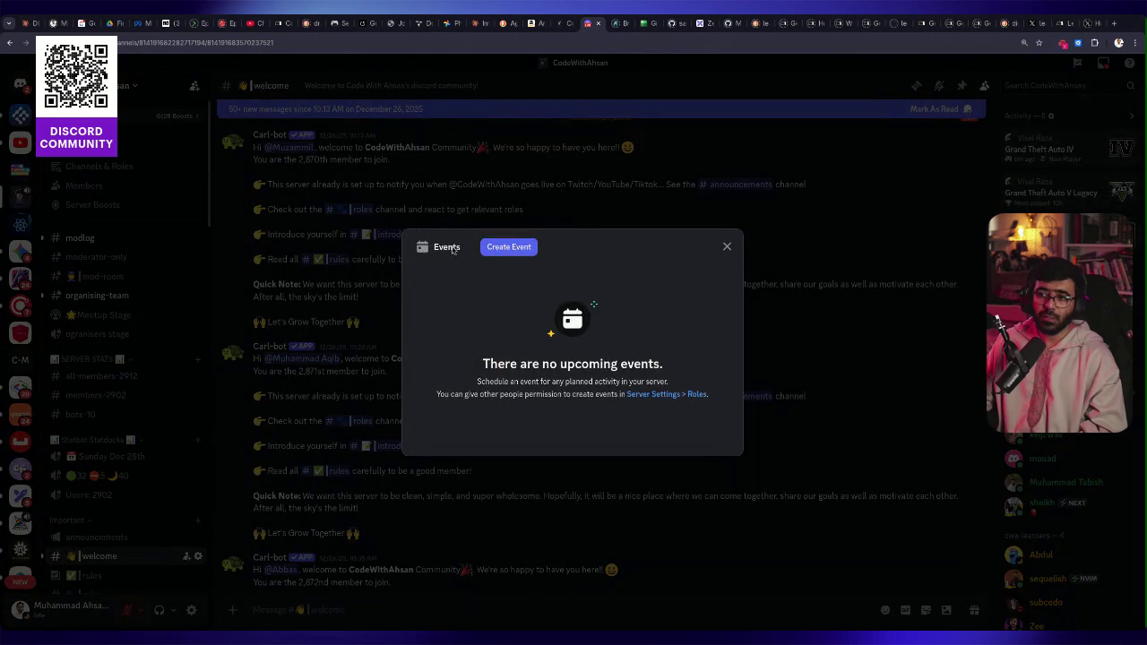
click(726, 247)
scroll(291, 170, up, 5)
scroll(334, 187, down, 15)
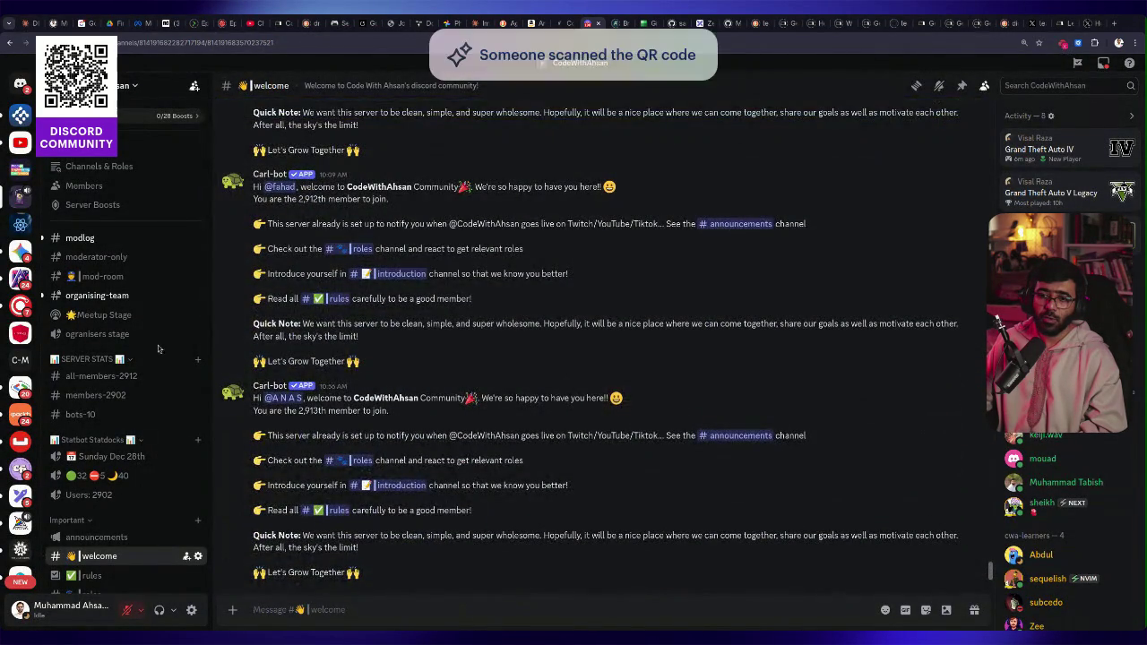
scroll(108, 403, down, 3)
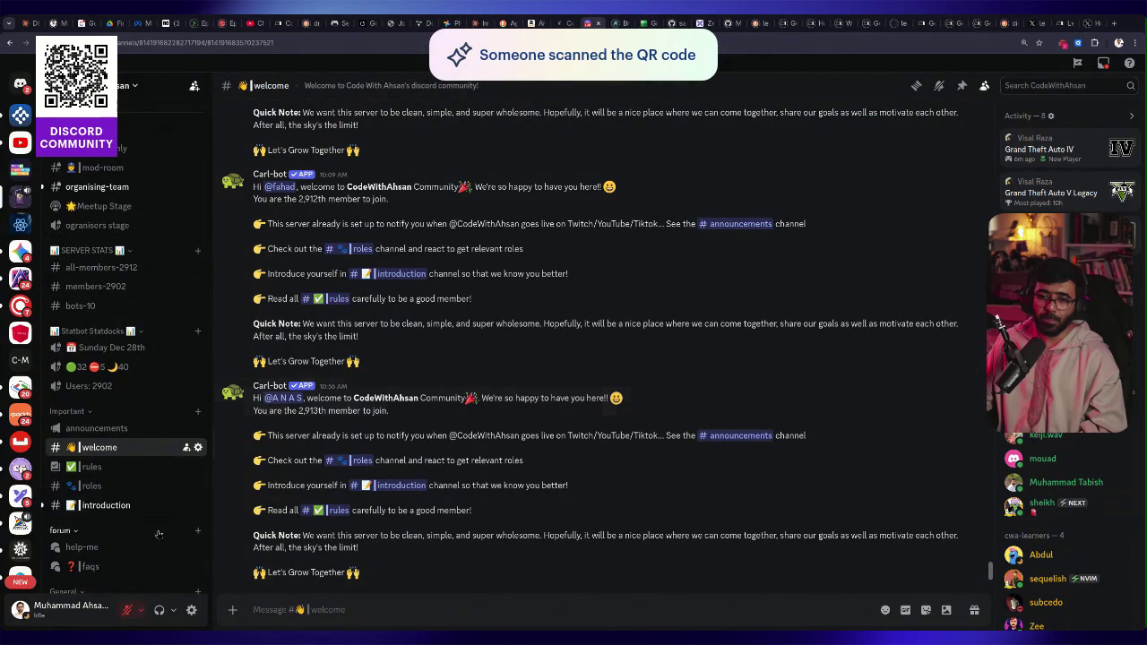
scroll(106, 377, down, 5)
scroll(108, 394, down, 2)
Open the help-me forum channel, then switch to the Amazon 'Agentic Design Patterns' tab
scroll(139, 516, down, 8)
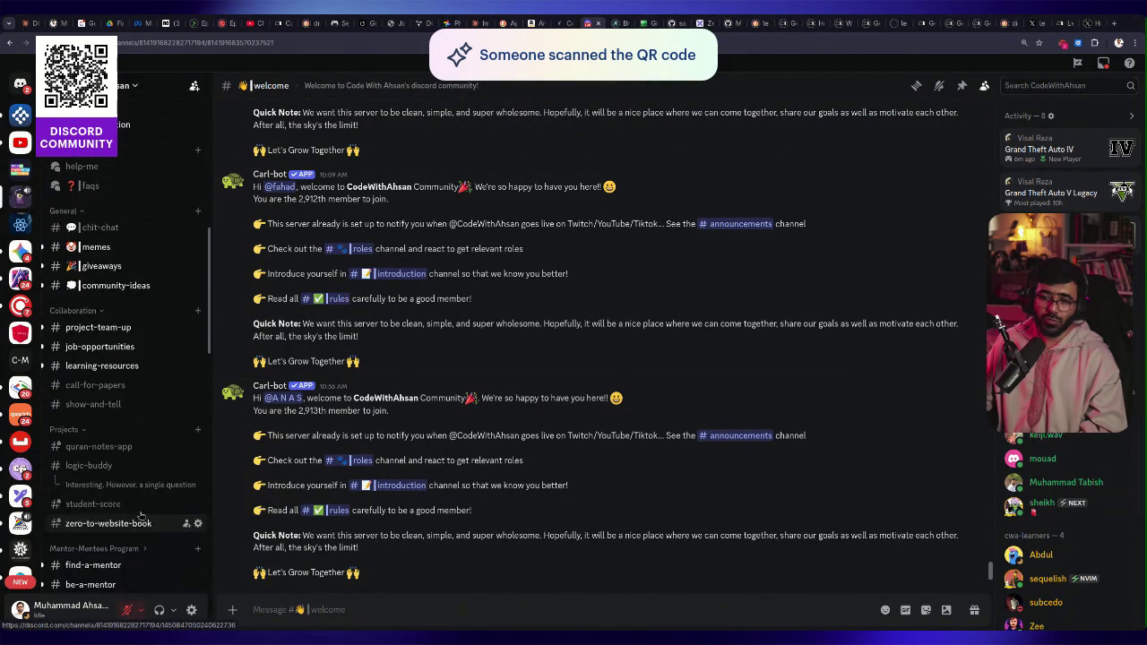
scroll(148, 509, down, 9)
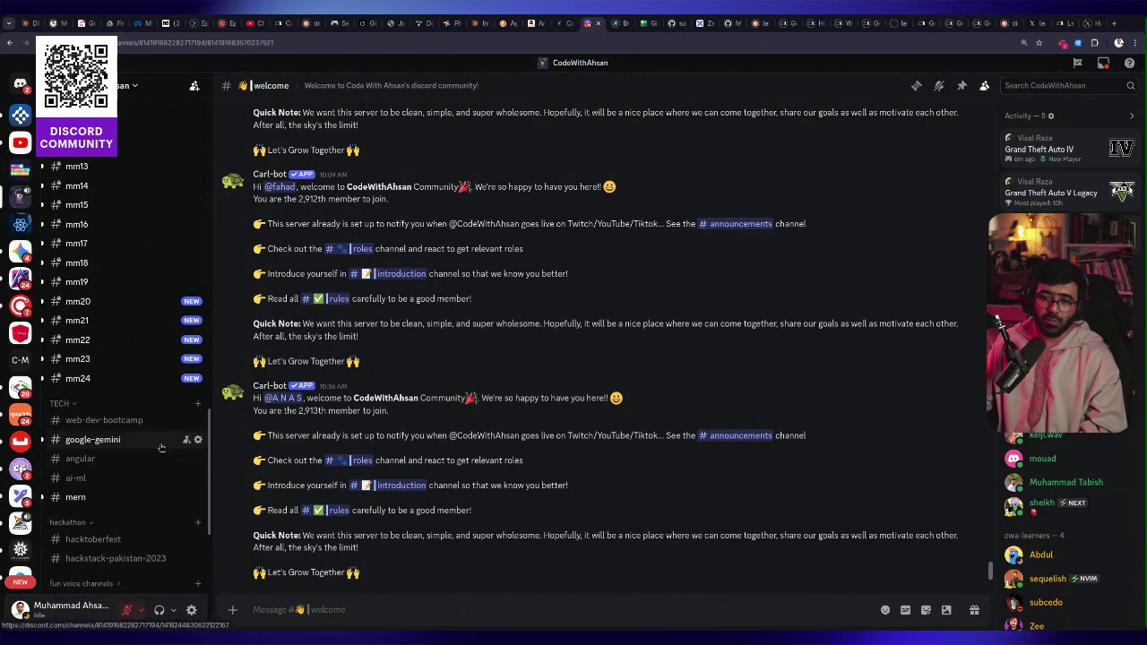
scroll(160, 457, down, 5)
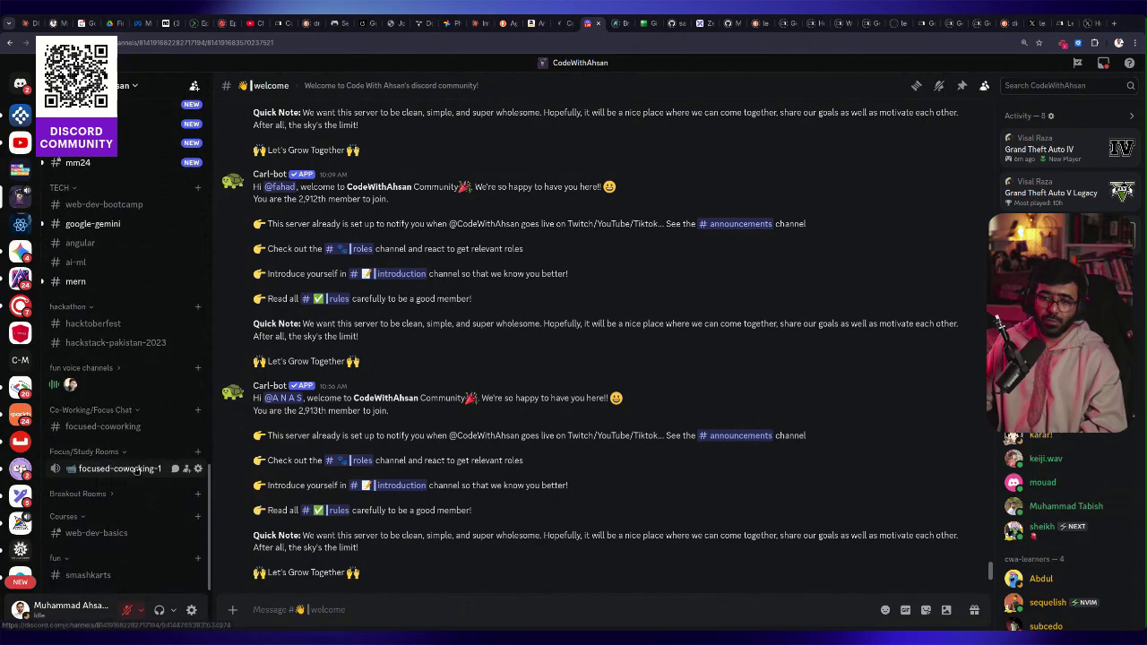
scroll(144, 486, up, 10)
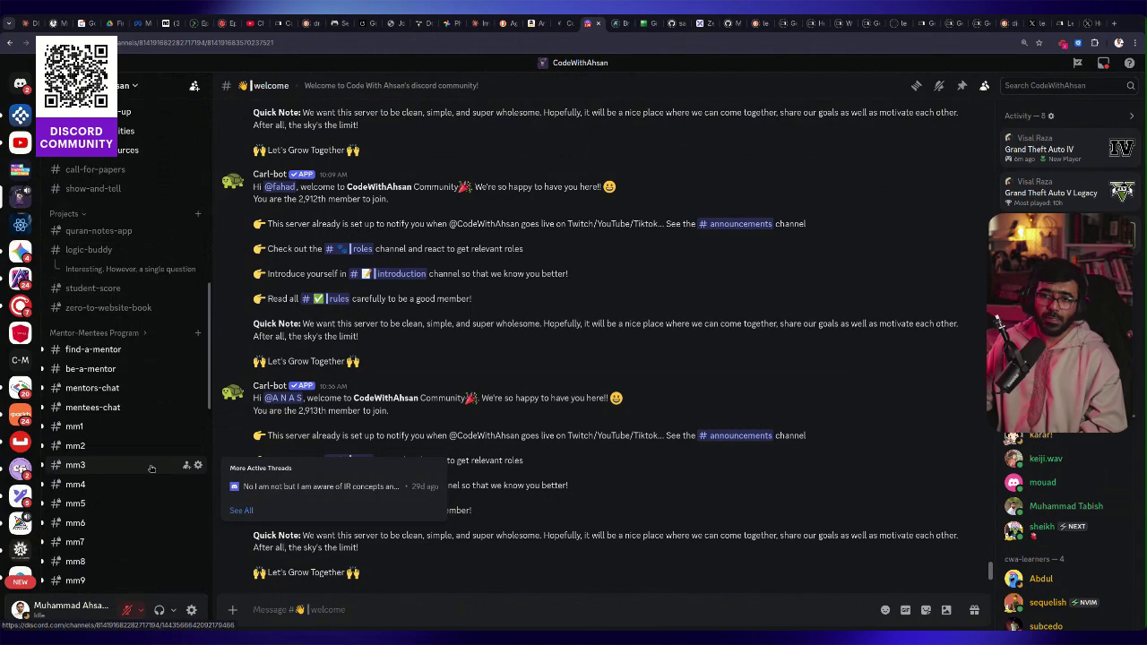
scroll(170, 318, up, 3)
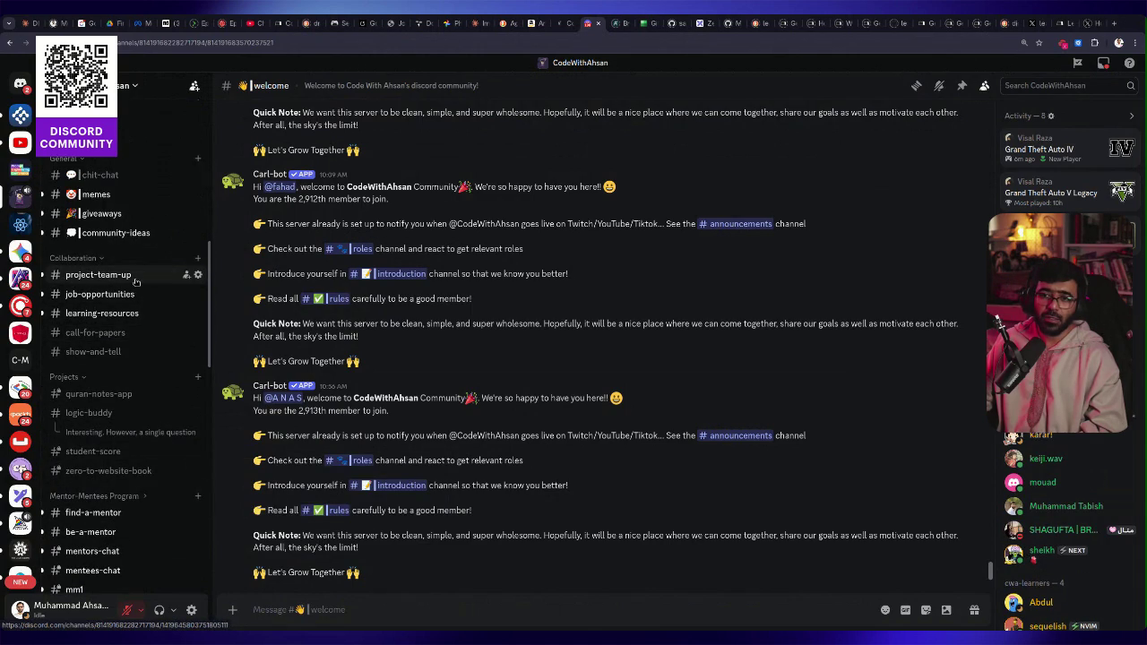
scroll(133, 235, up, 2)
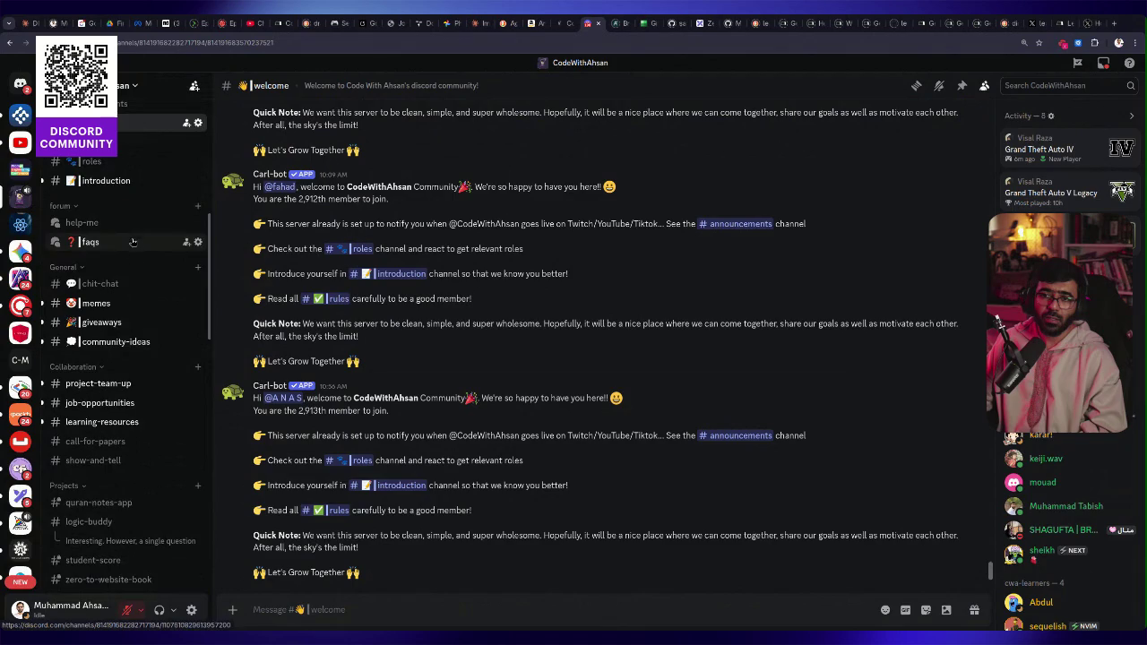
click(79, 222)
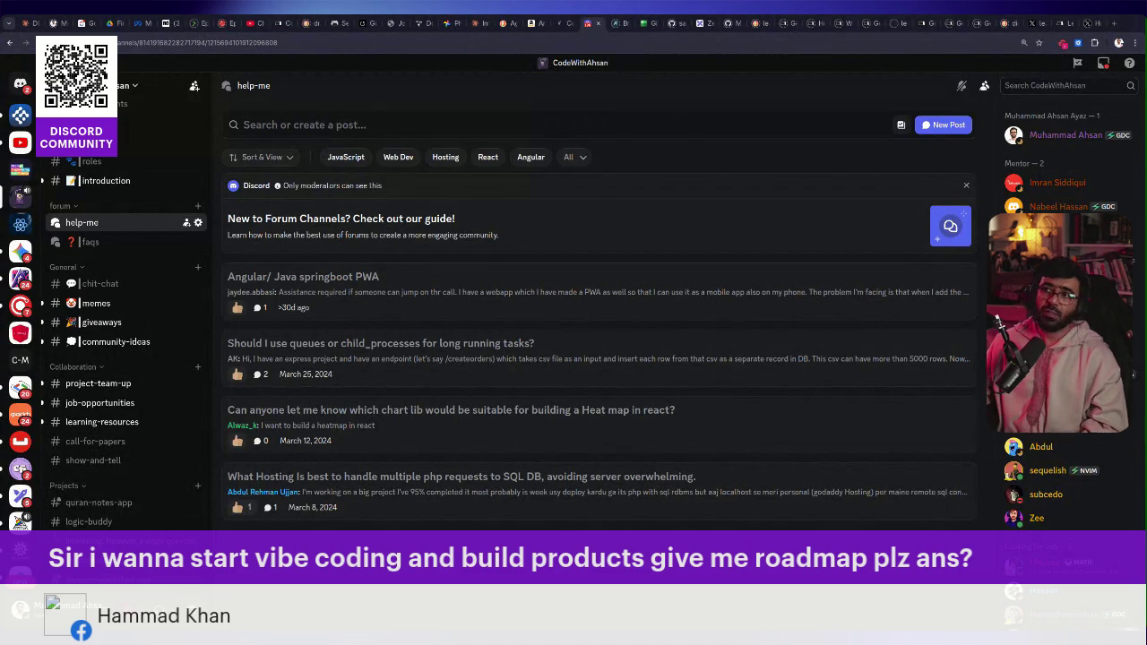
click(540, 26)
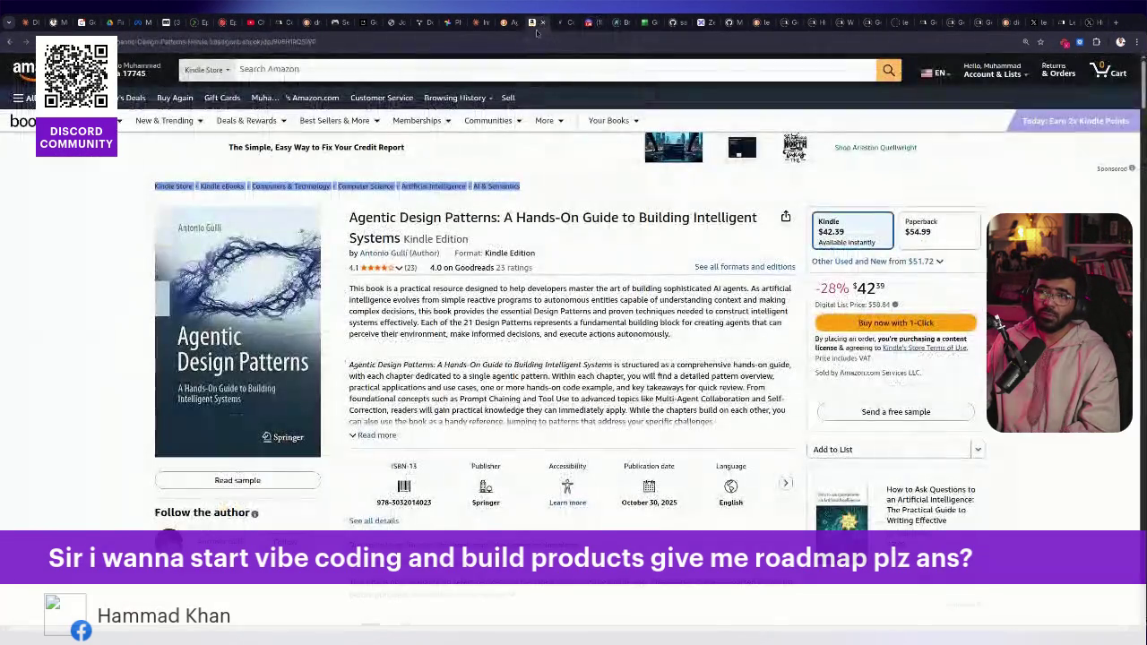
Go from the Amazon tab to Google AI Studio's Build AI apps page via Home
click(526, 41)
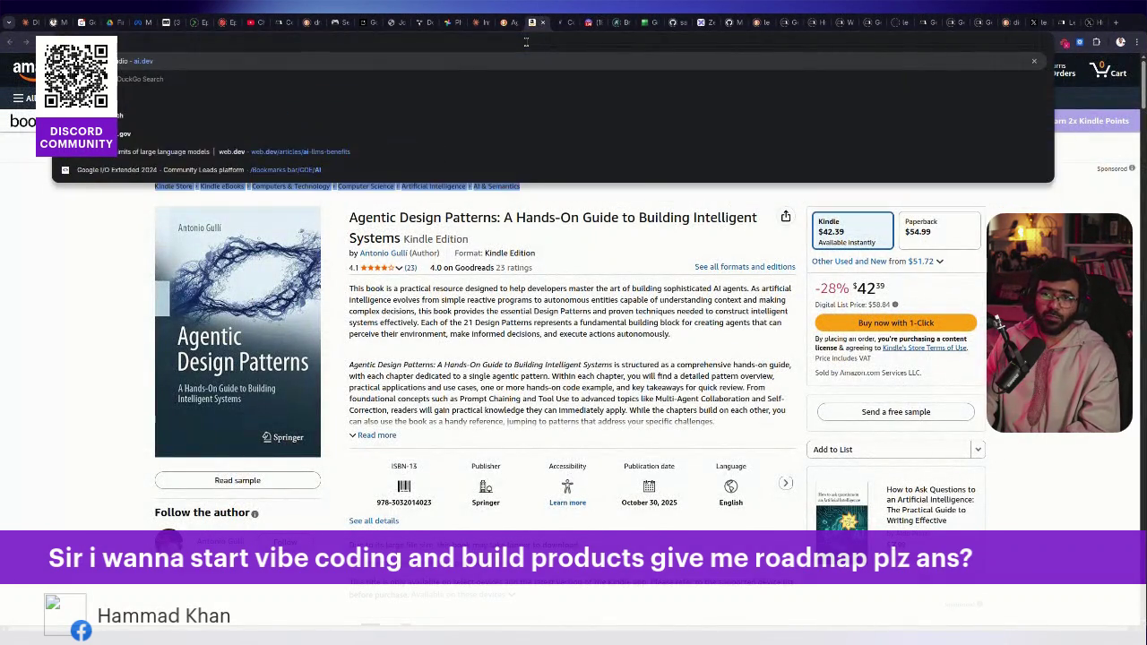
key(Return)
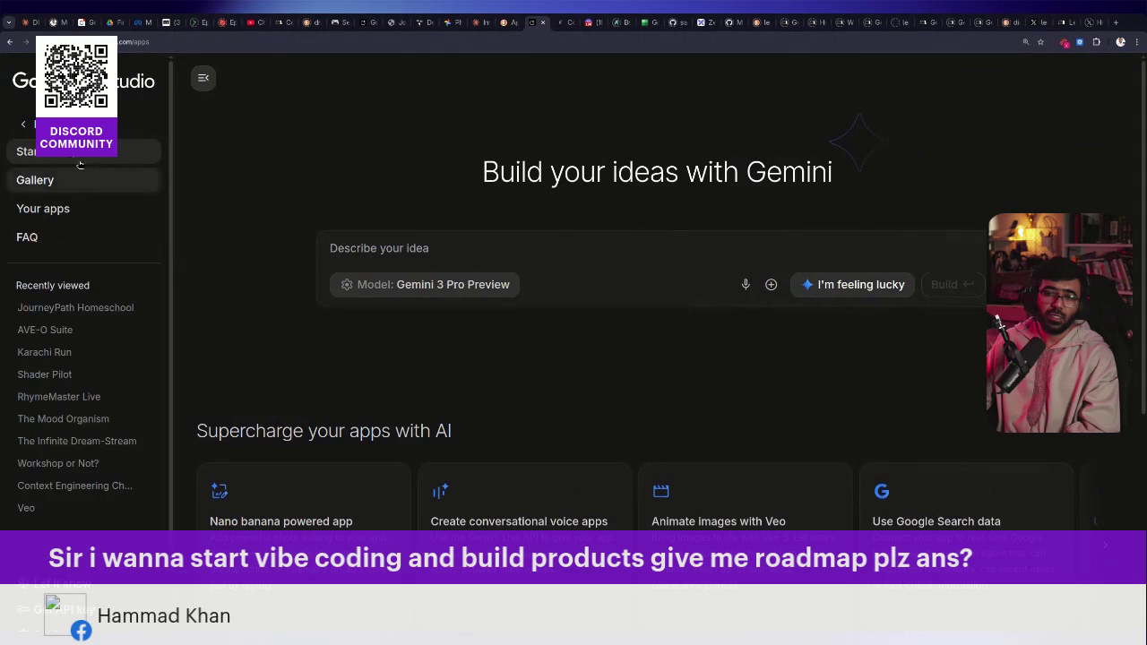
click(81, 125)
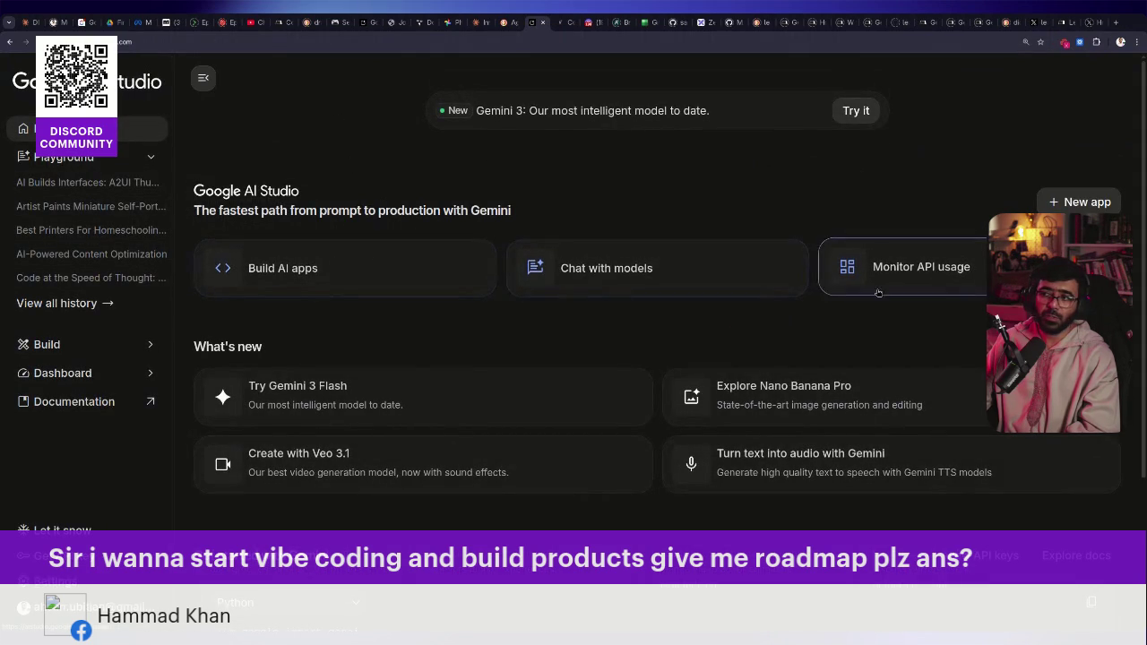
click(410, 267)
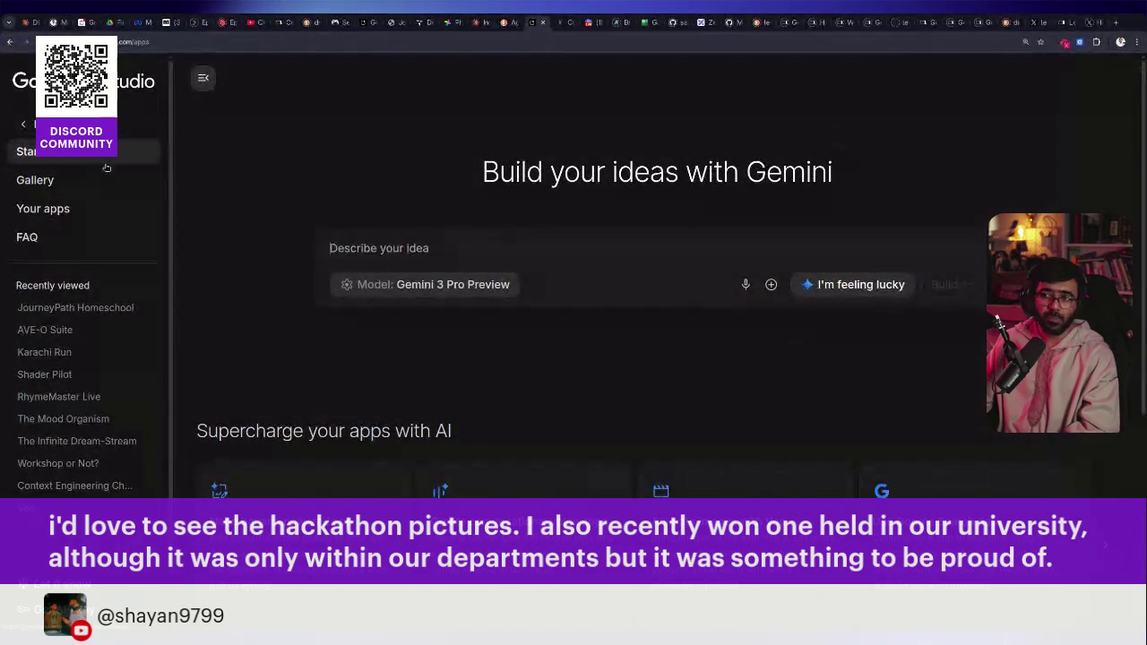
click(533, 40)
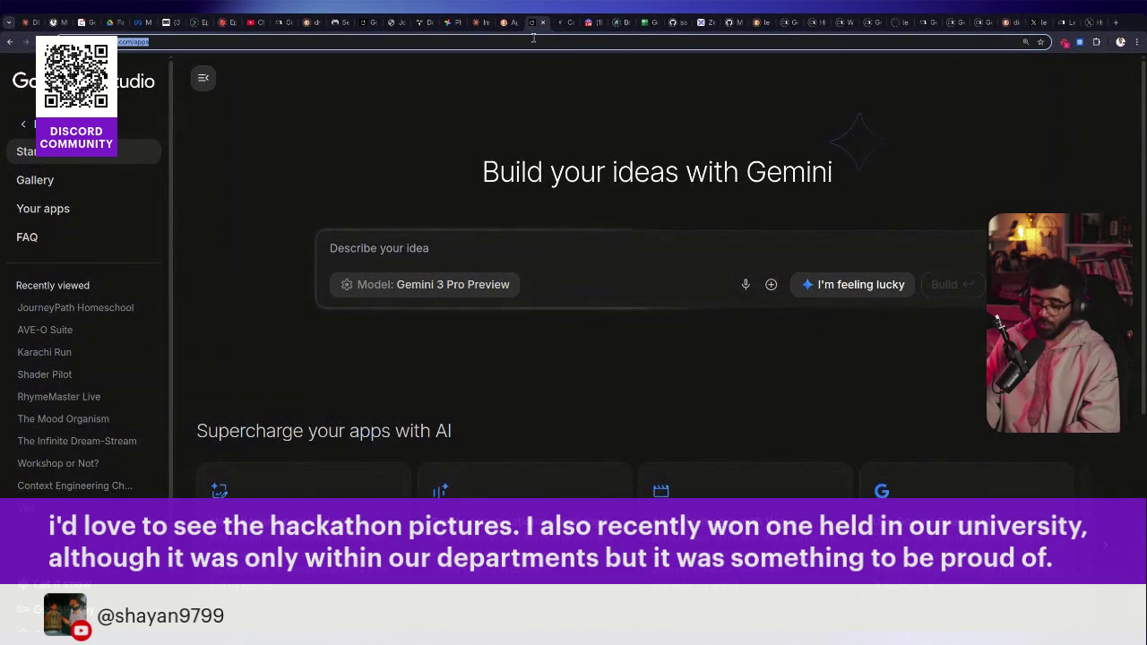
Open the codewithahsan.dev slides page and zoom it to 200%
text(c)
key(Right)
text(/)
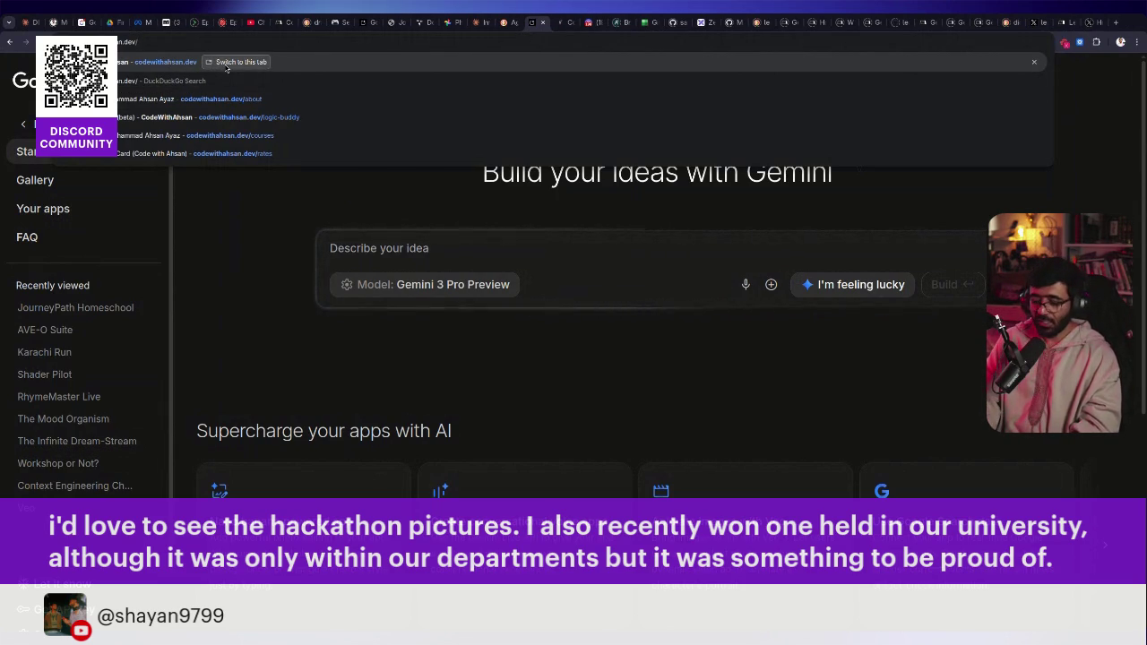
text(slide)
key(Return)
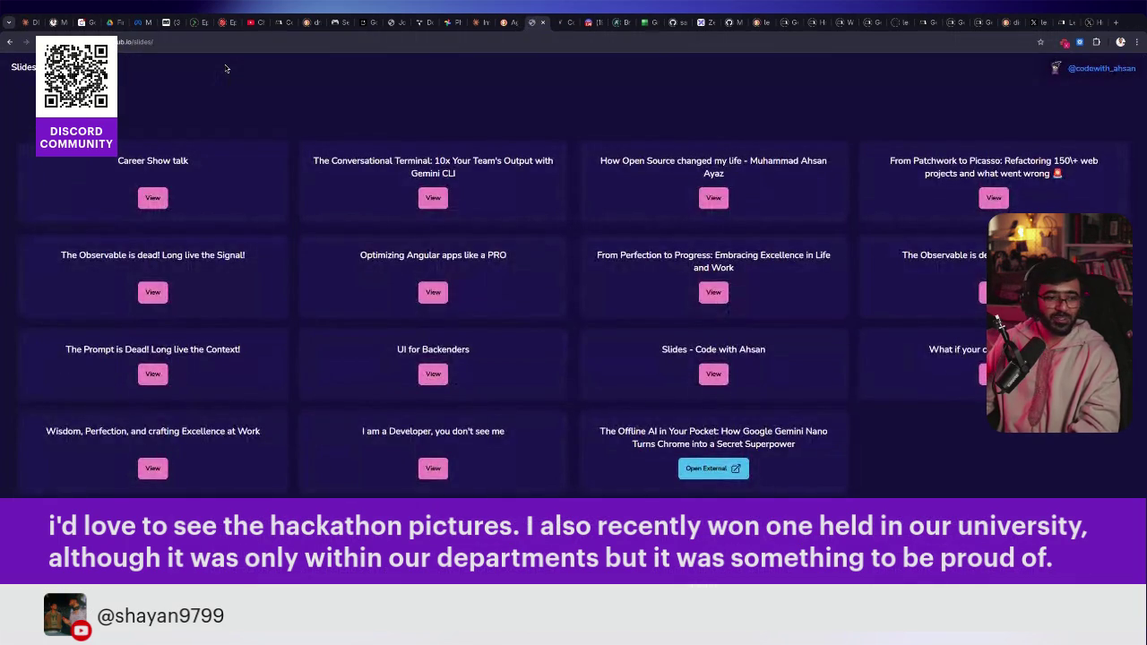
key(ctrl+plus)
key(ctrl+plus)
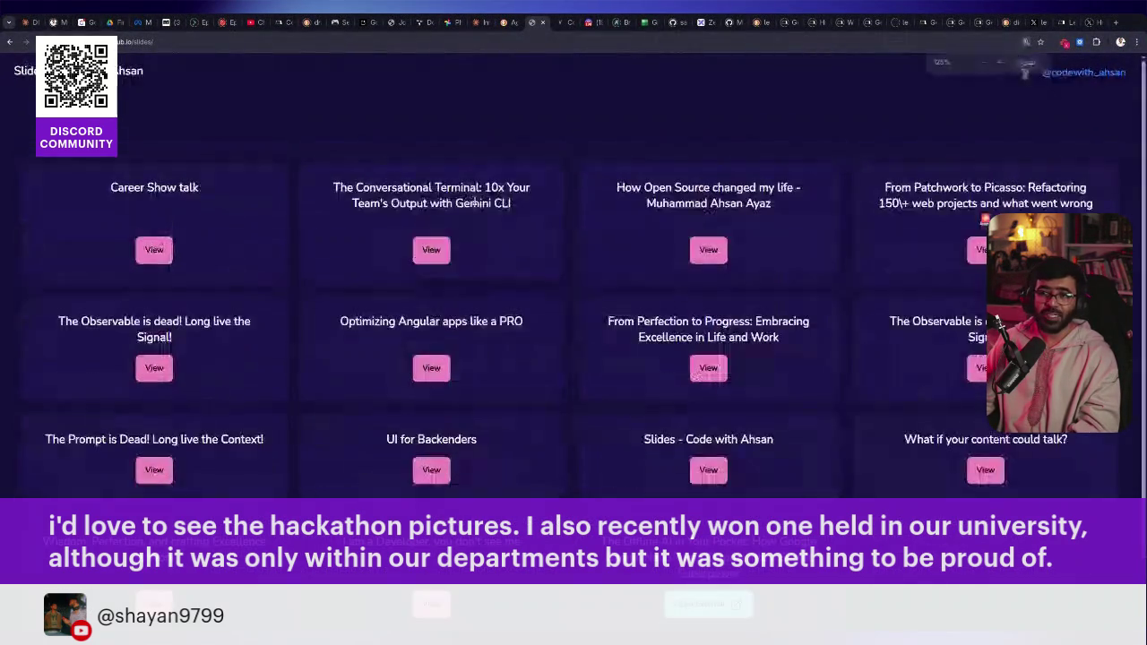
key(ctrl+plus)
key(ctrl+plus)
key(ctrl+plus)
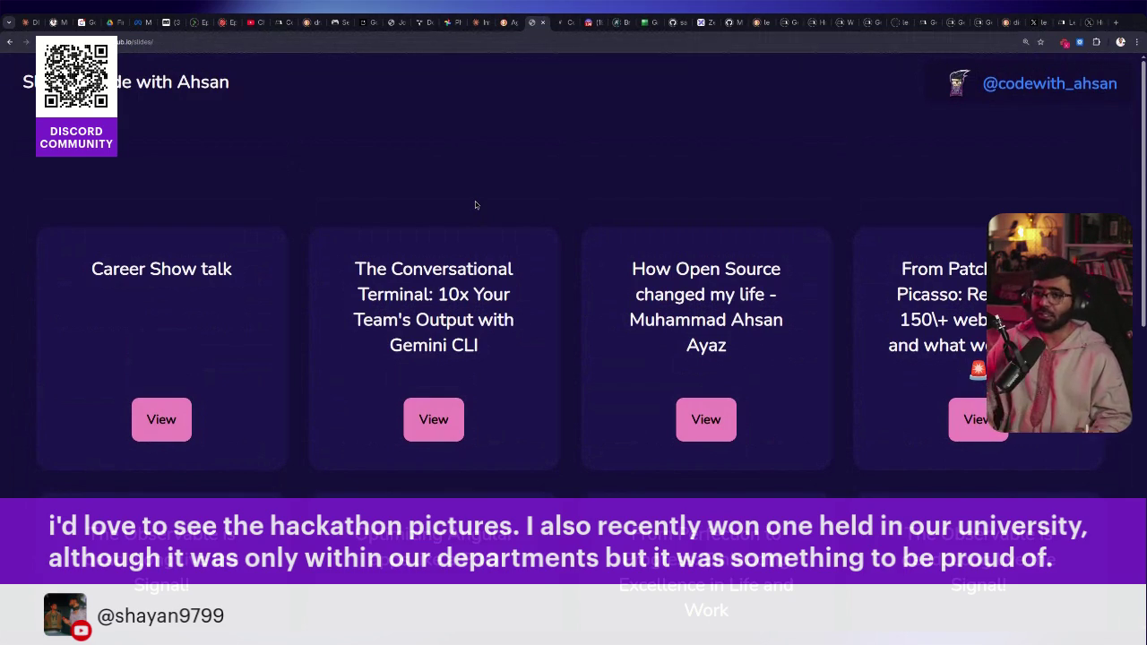
Scroll the talk cards and open 'The Prompt is Dead! Long live the Context!' deck
scroll(534, 271, down, 1)
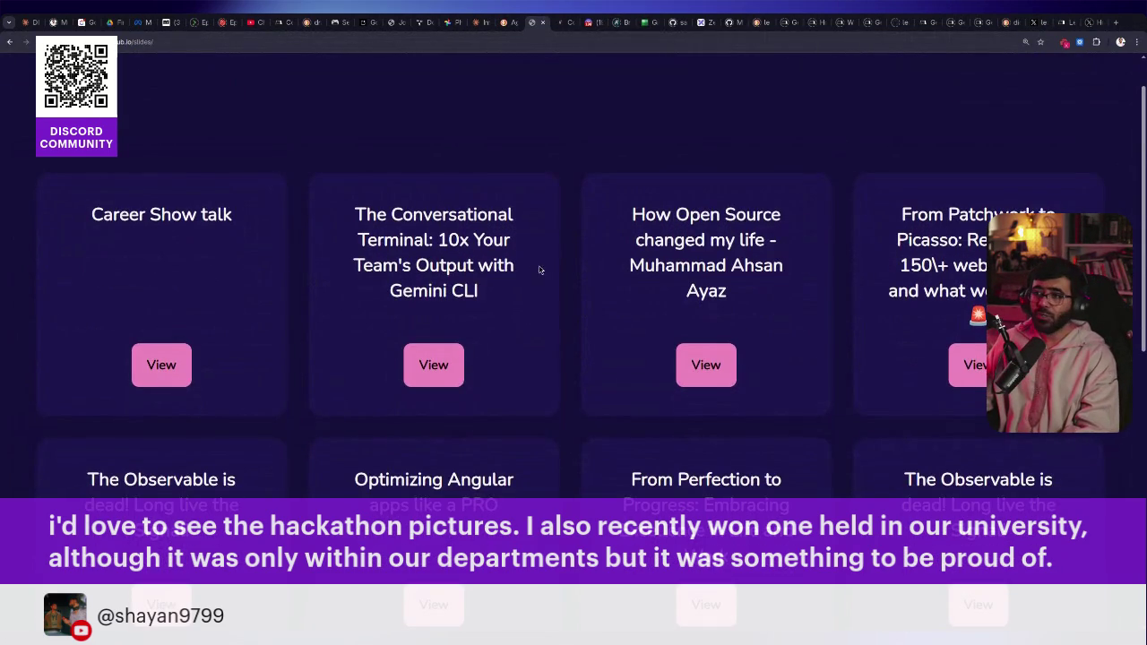
scroll(529, 303, down, 2)
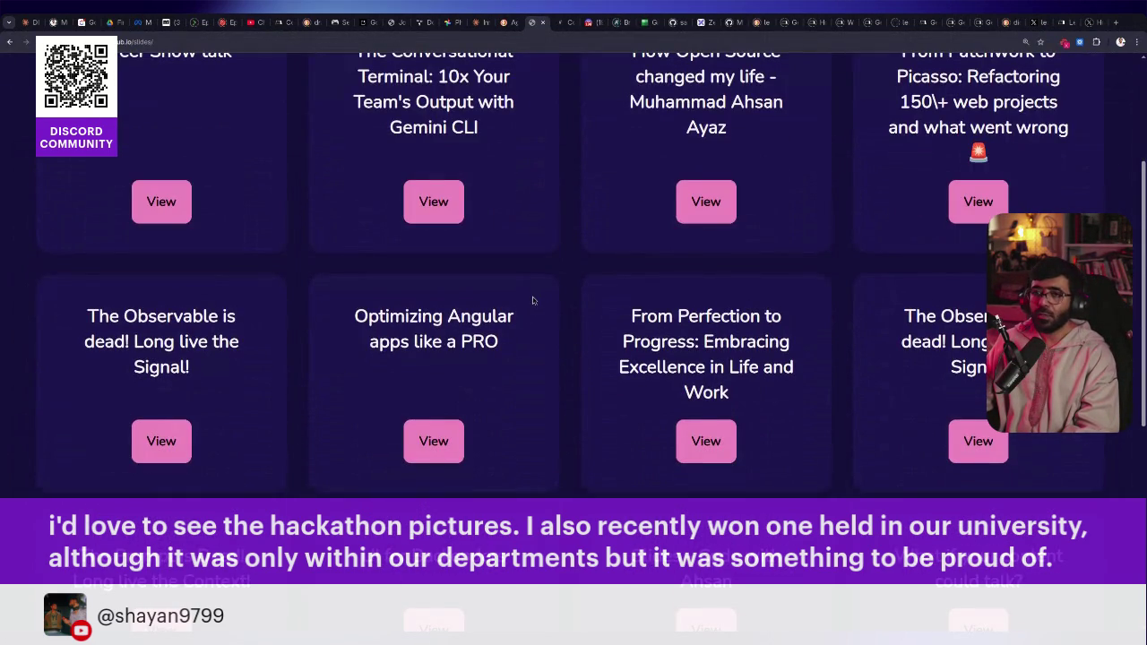
scroll(533, 302, up, 3)
scroll(776, 184, down, 2)
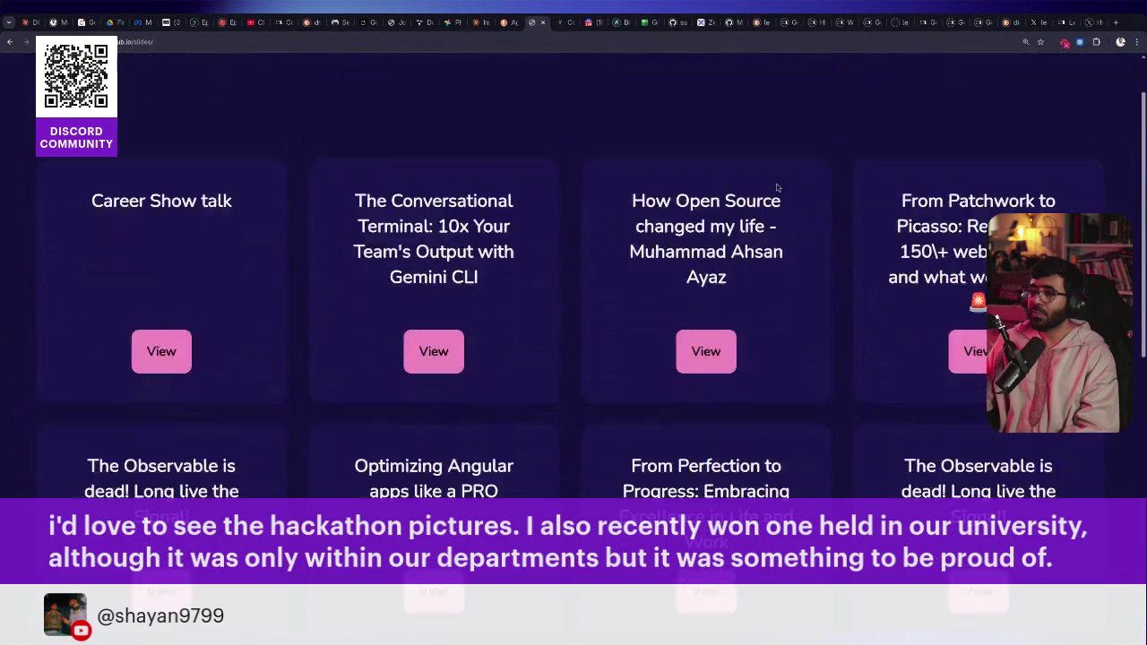
scroll(787, 214, up, 2)
scroll(970, 308, down, 1)
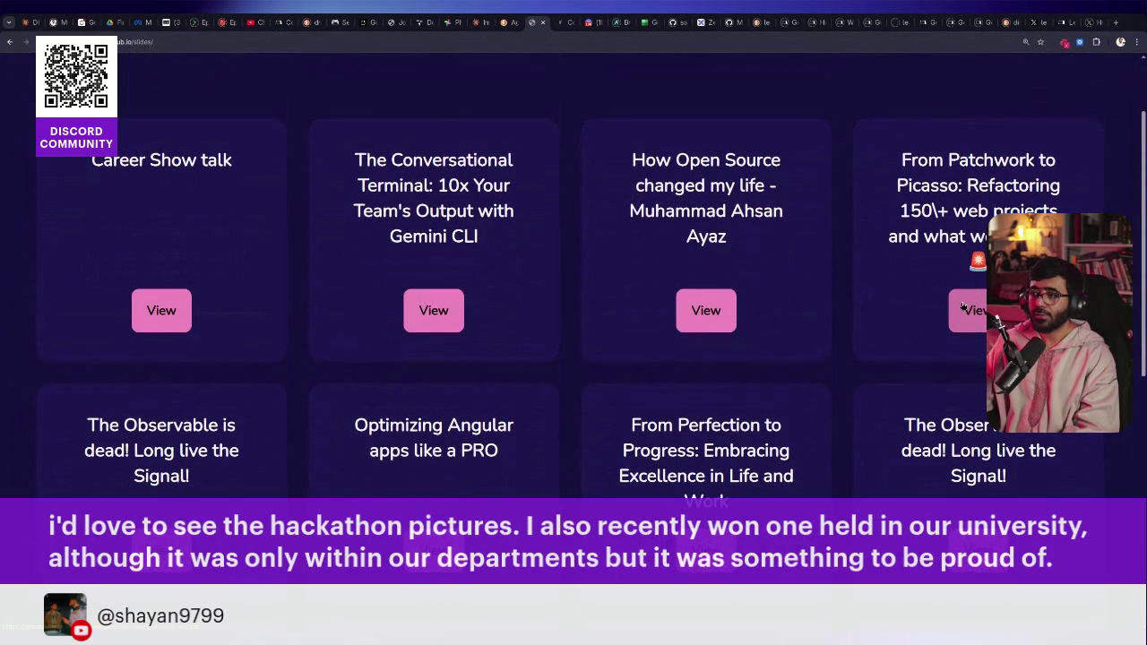
scroll(963, 308, down, 3)
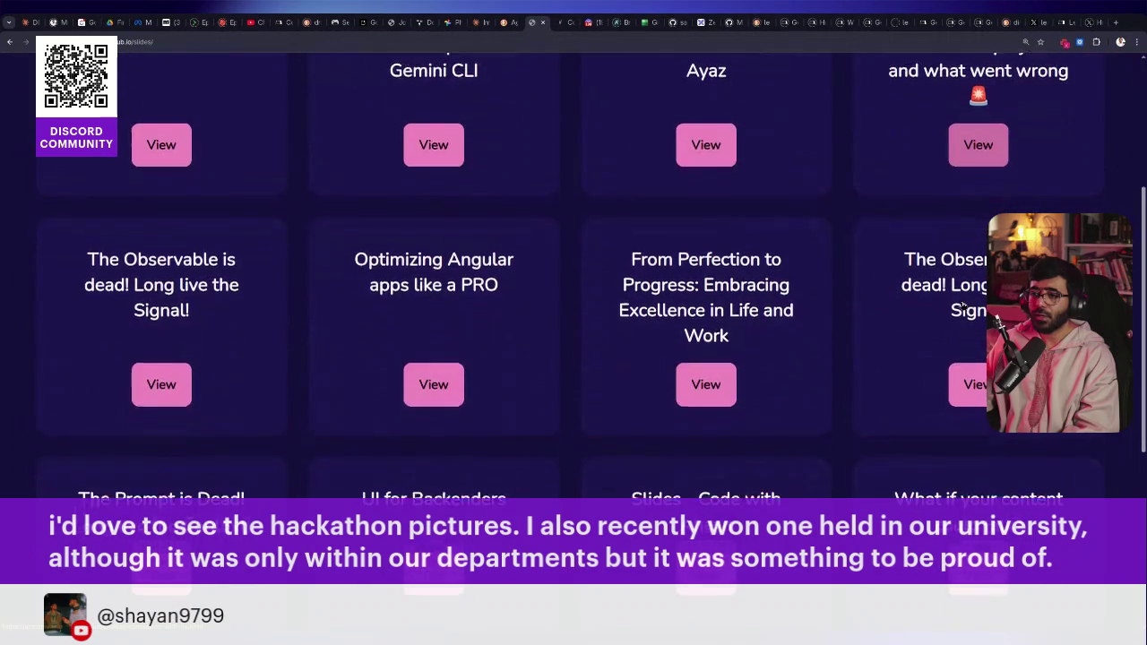
click(162, 518)
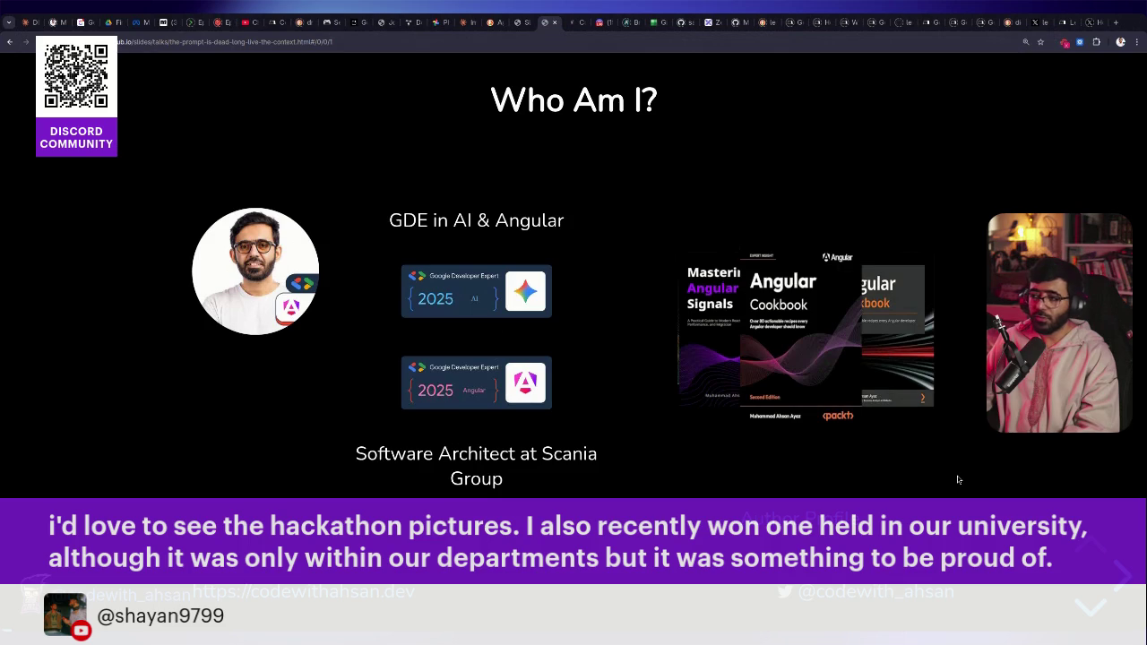
Advance the deck two slides to the hackathon group-photo slide
key(Right)
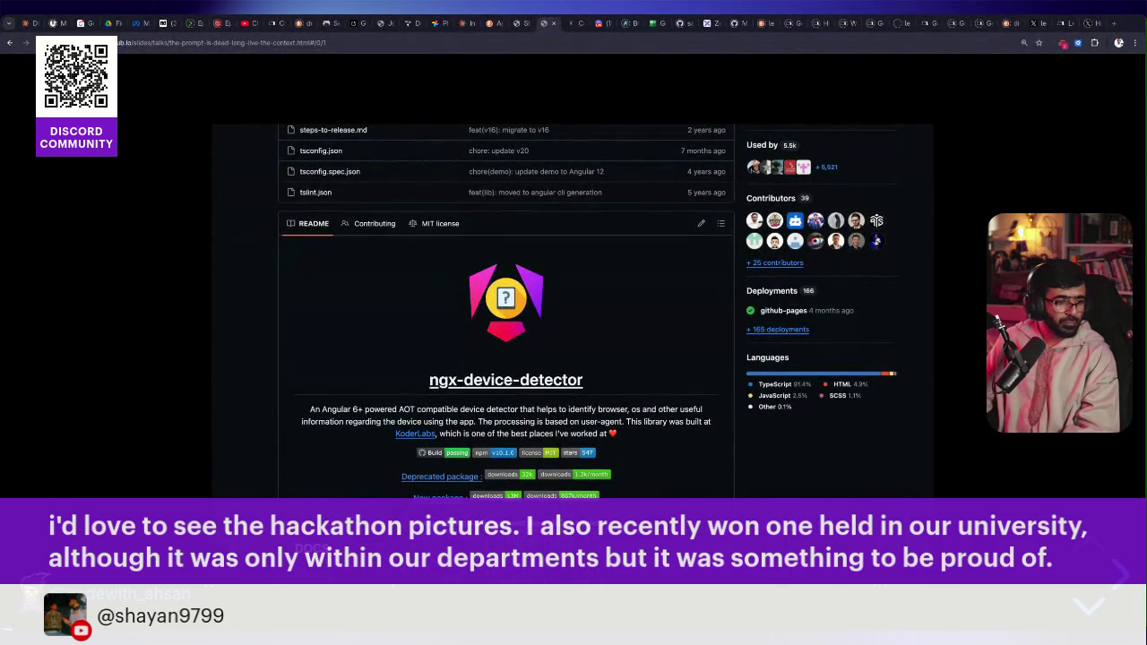
key(Down)
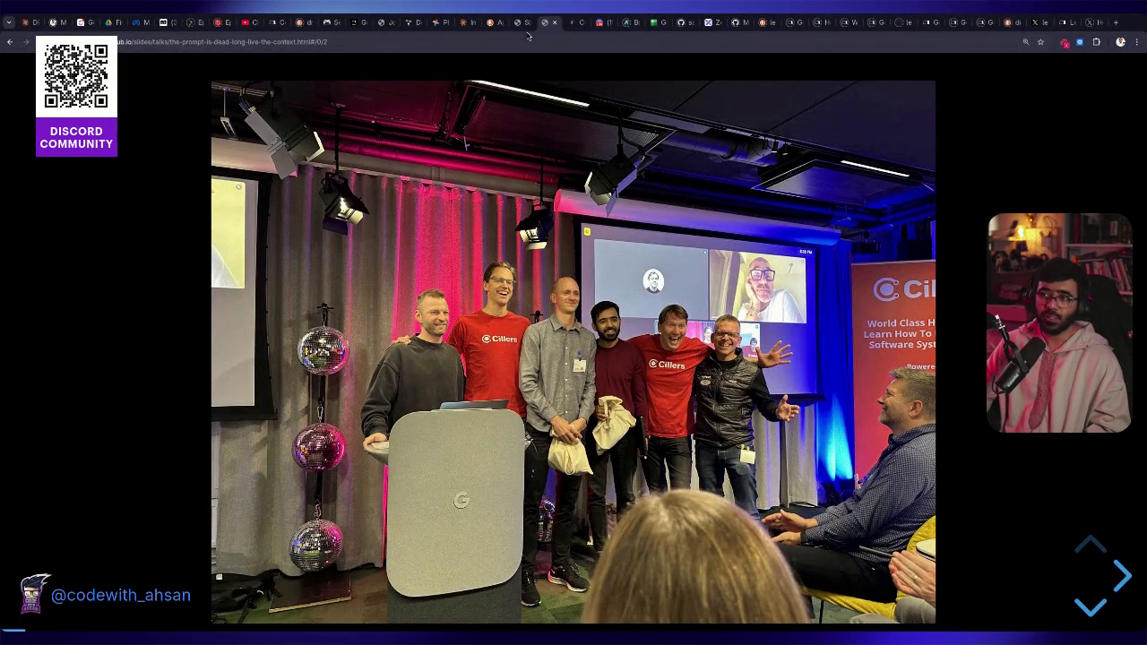
Return to the JourneyPath tab showing 'My Son's Journey Map'
click(384, 22)
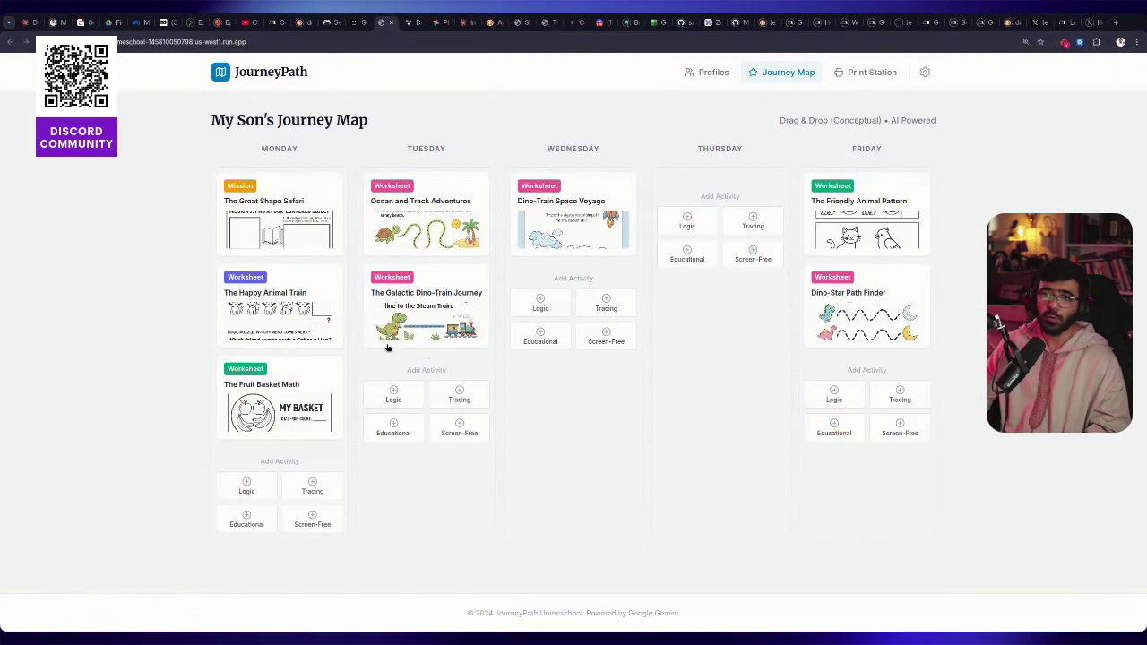
Open Wednesday's 'Dino-Train Space Voyage' worksheet in Print Station and scroll its preview
click(577, 234)
scroll(672, 359, down, 5)
scroll(672, 359, up, 3)
scroll(678, 299, down, 3)
scroll(677, 296, up, 3)
scroll(676, 295, down, 1)
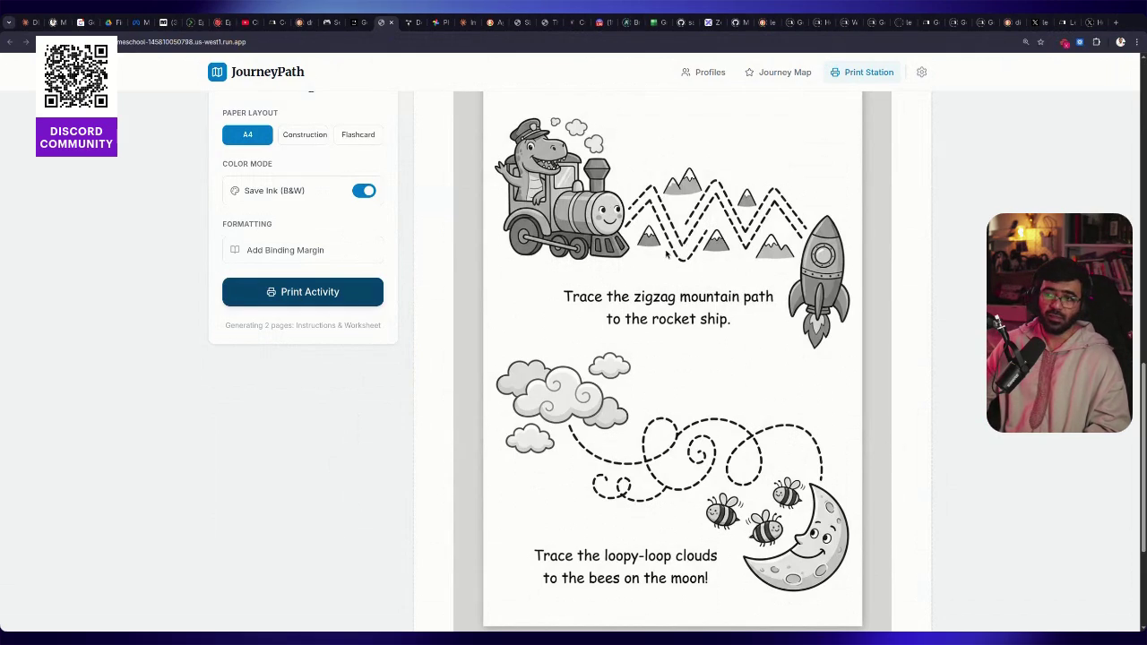
scroll(415, 389, up, 10)
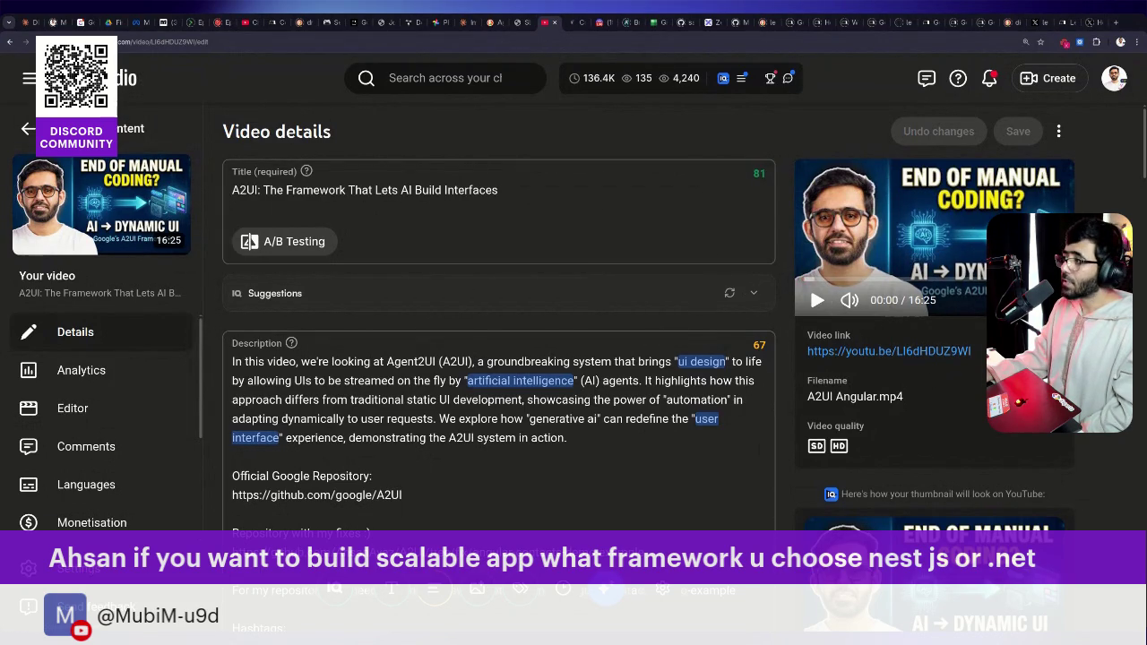
Copy the A2UI video's link from its YouTube Studio details page
click(1056, 352)
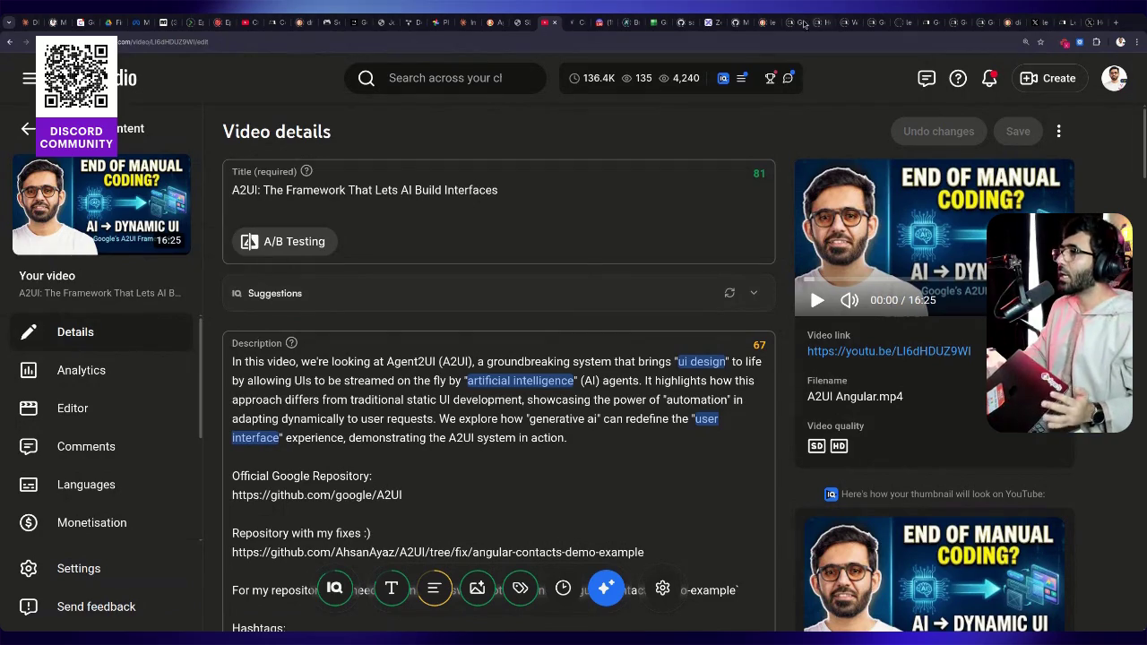
Load Google AI Studio in the slides tab and open the Shader Pilot app from recent apps
click(528, 25)
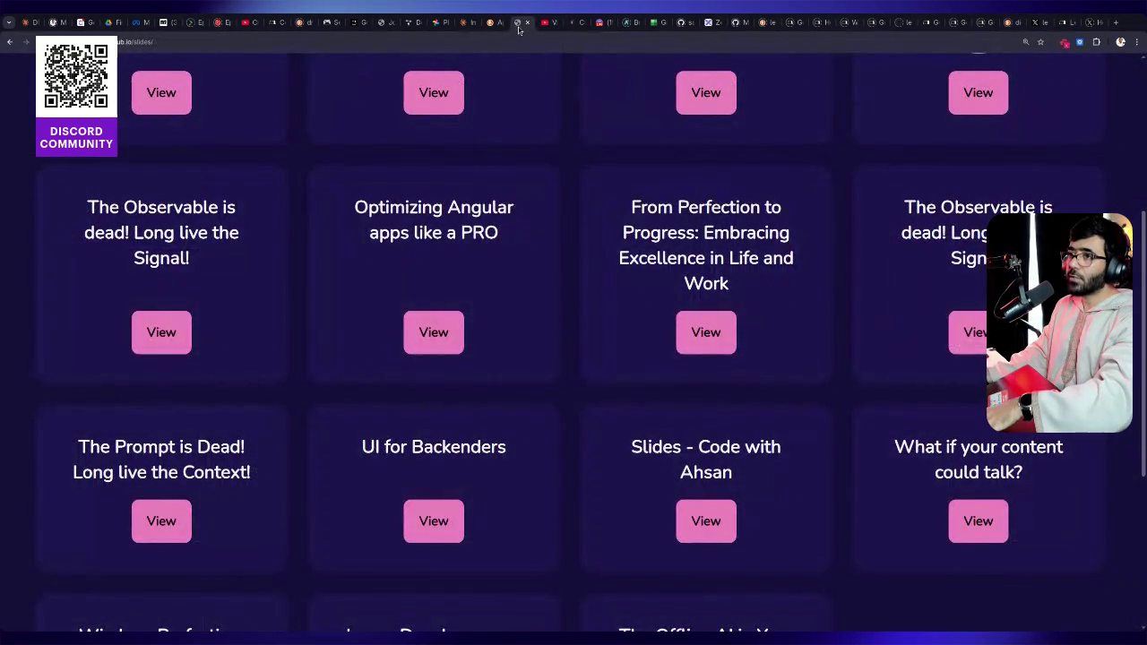
click(472, 40)
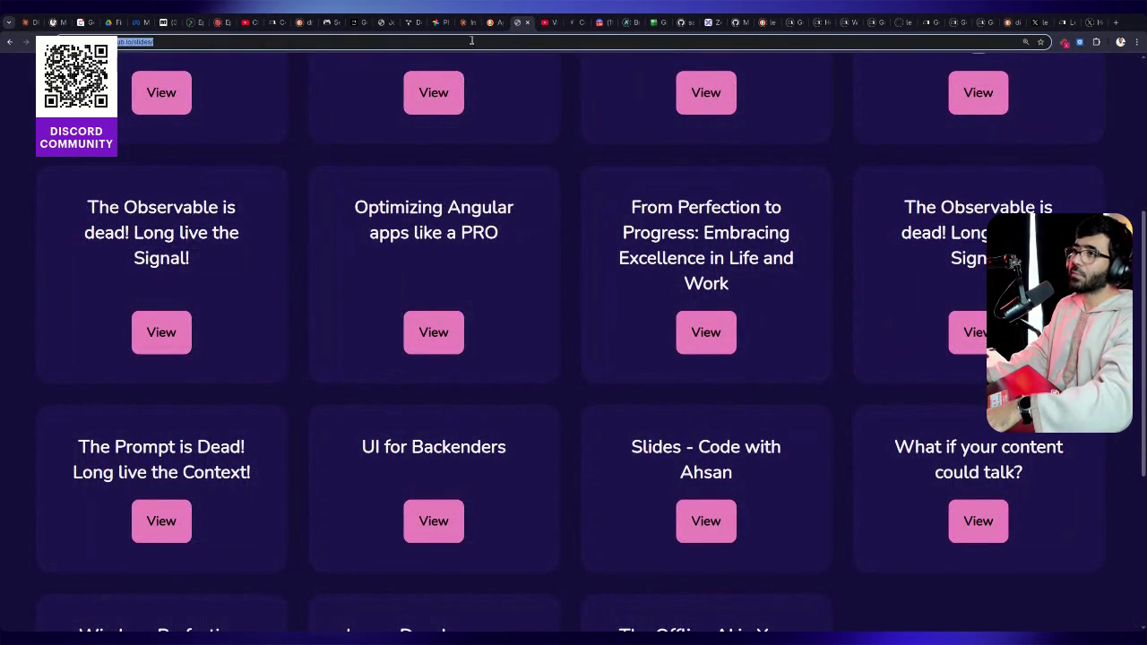
text(aistudio)
key(Return)
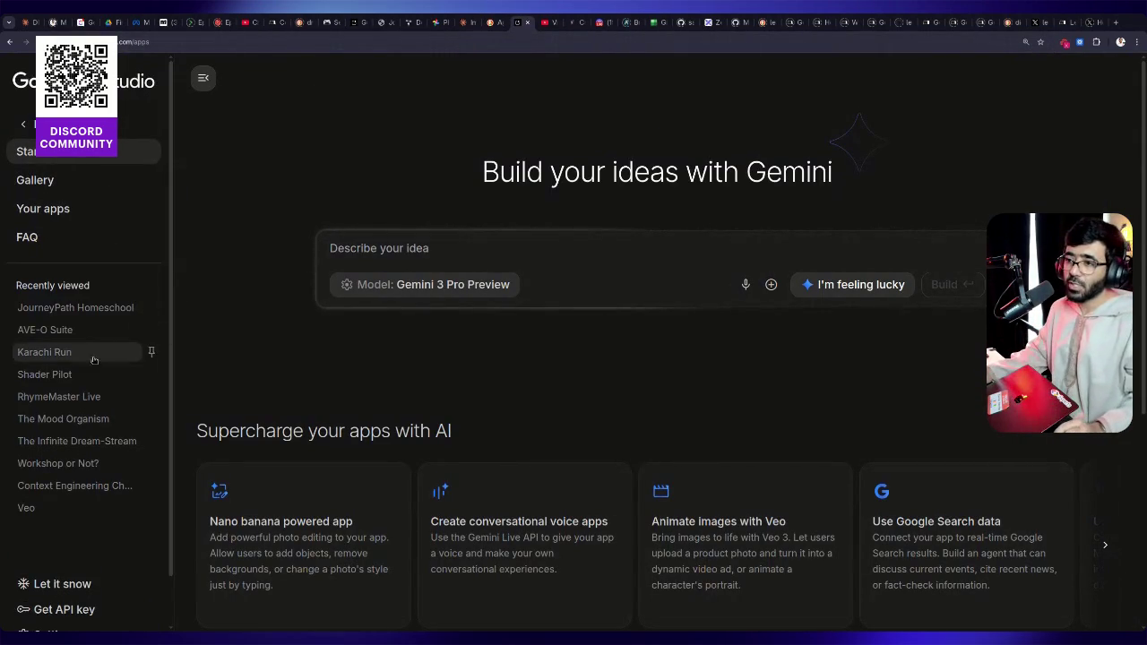
click(45, 374)
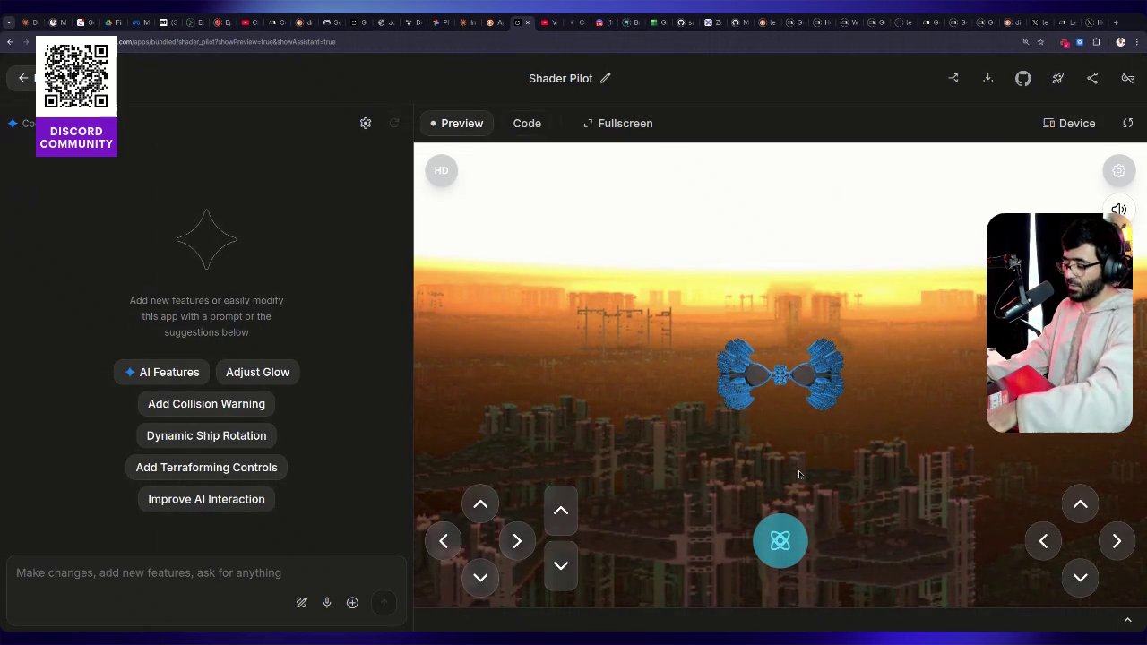
Copy Shader Pilot's share link, close the share dialog, and toggle the ship's special mode
text(a)
key(BackSpace)
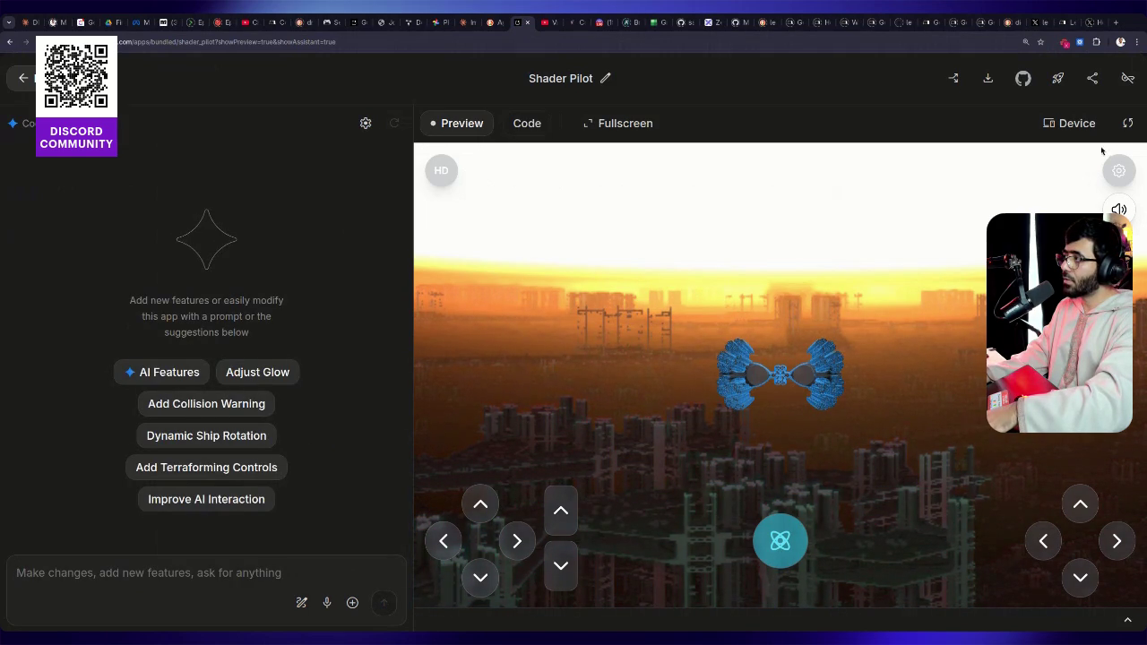
click(1093, 78)
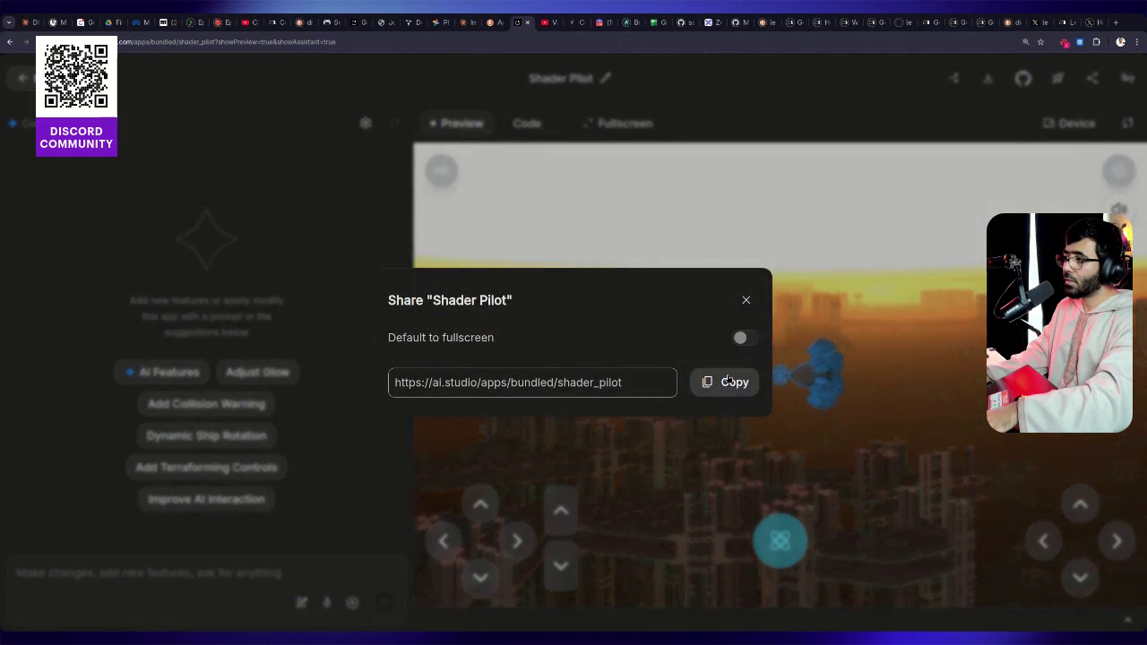
click(728, 381)
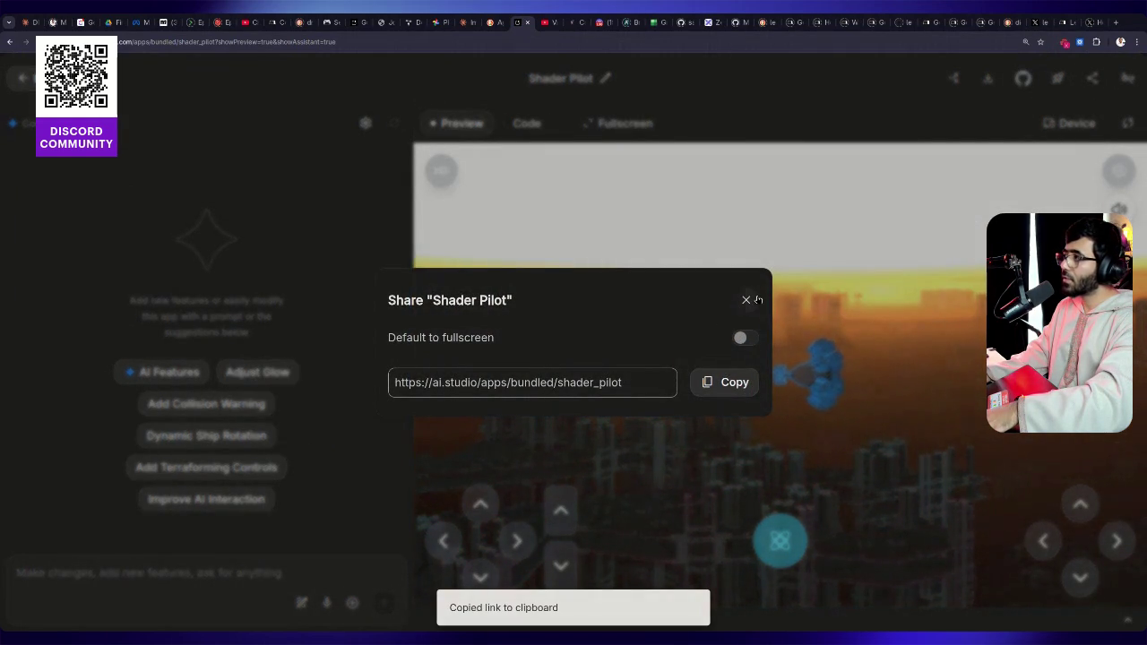
click(748, 301)
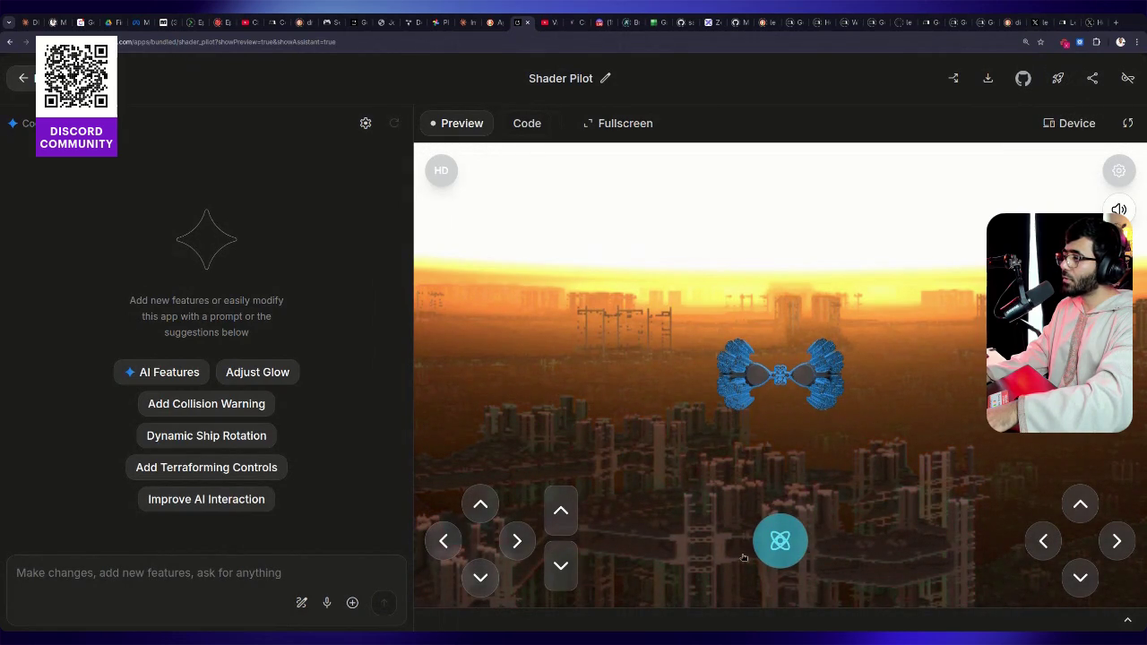
click(789, 539)
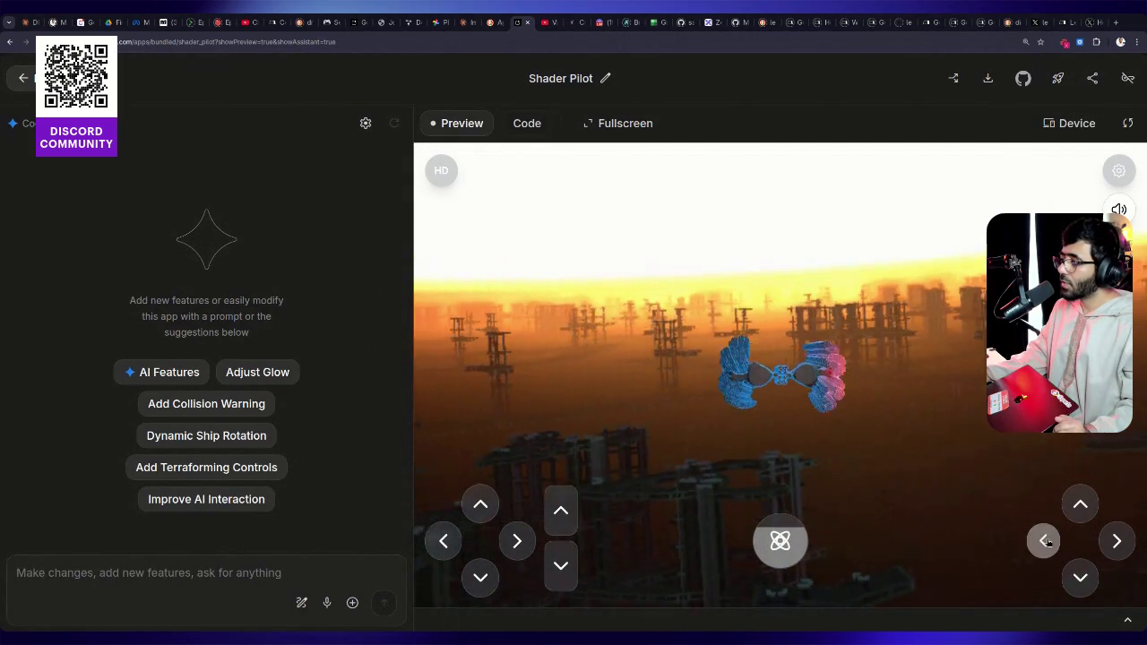
Bank, pitch and steer the Shader Pilot ship among the dark towers using the arrow keys
key(Left)
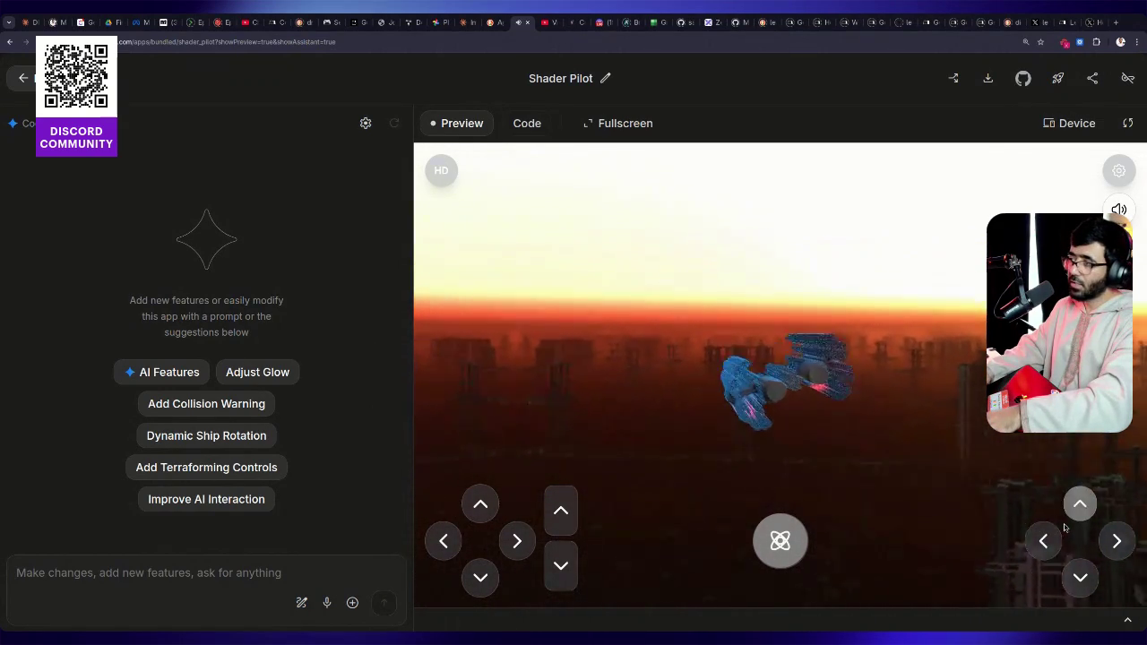
key(Right)
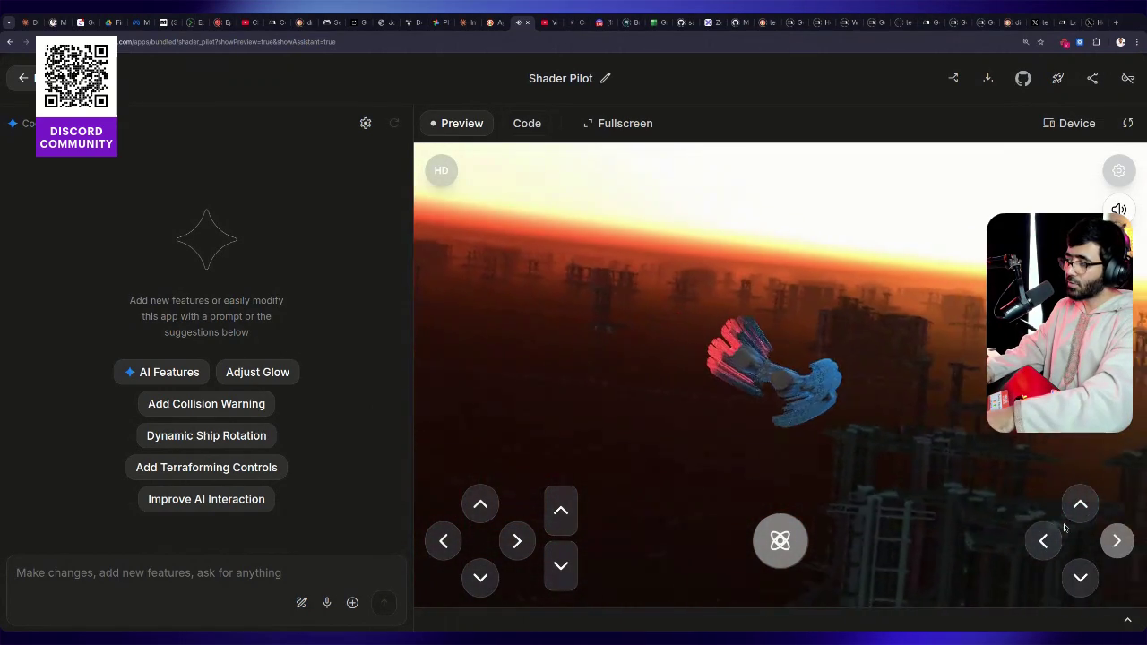
key(Up)
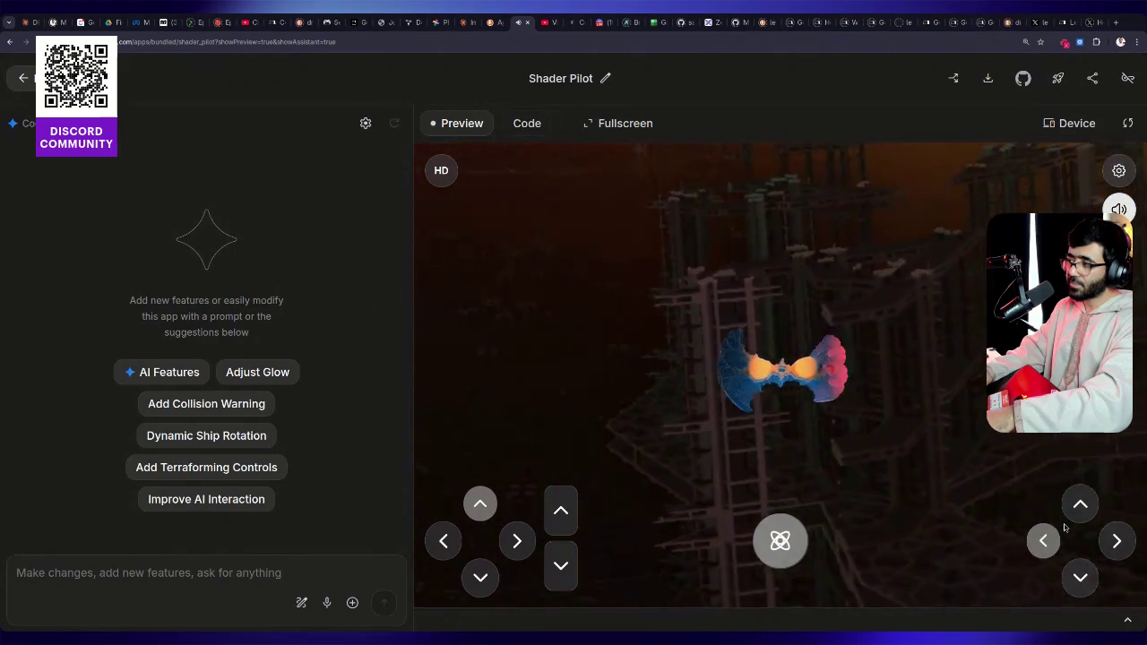
key(Down)
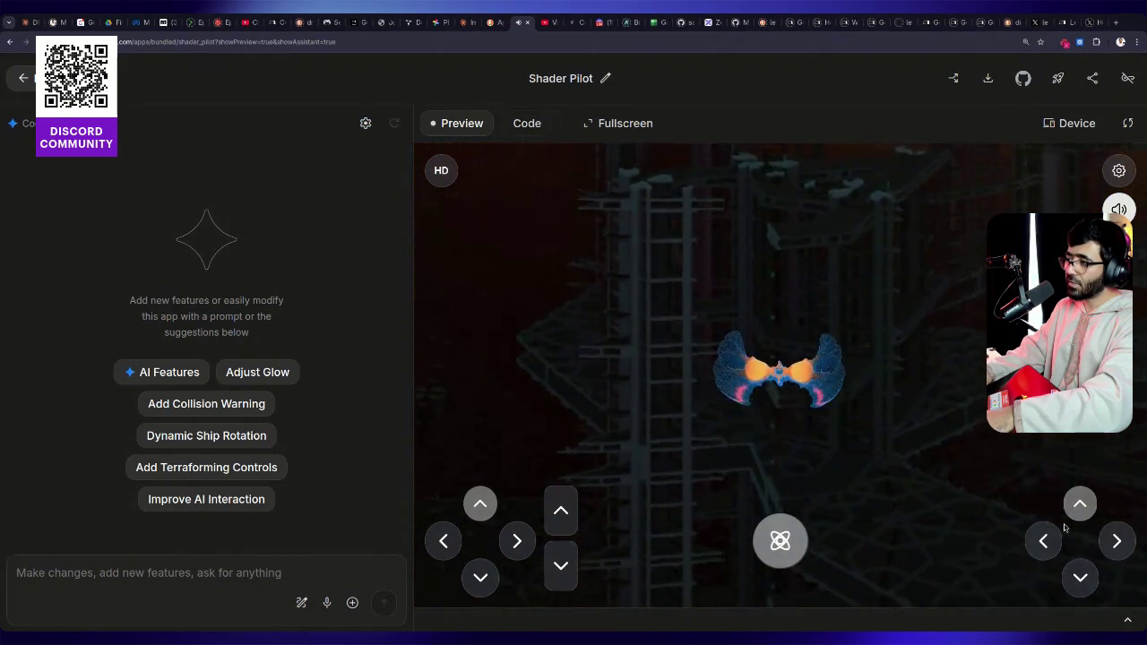
key(Right)
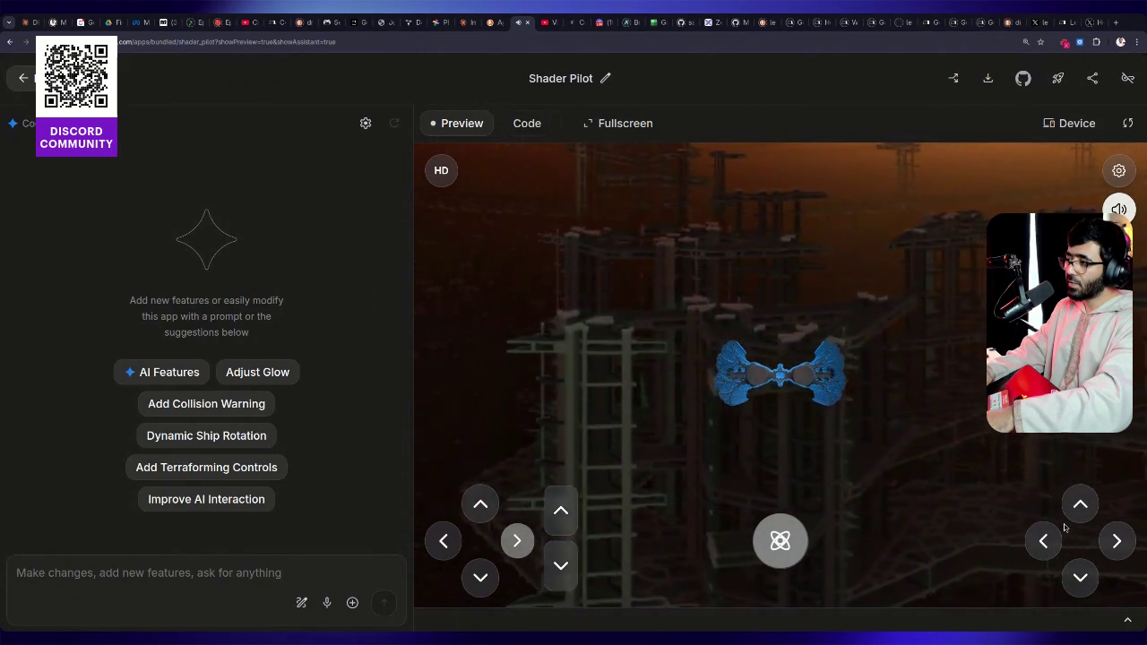
key(Left)
key(Right)
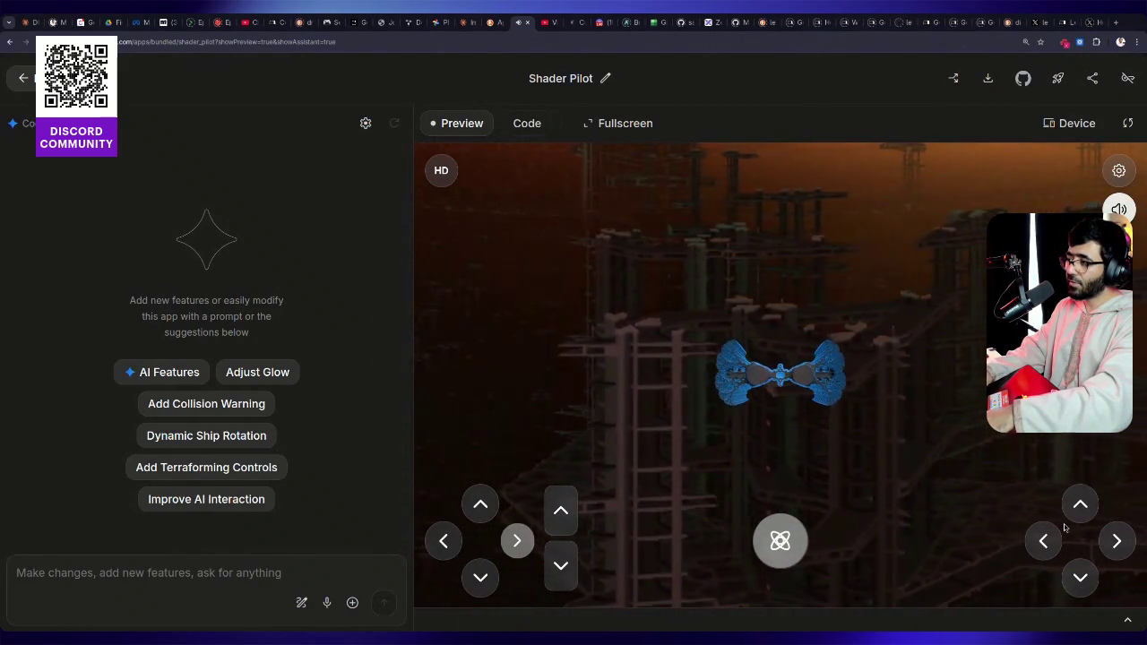
key(Up)
key(Down)
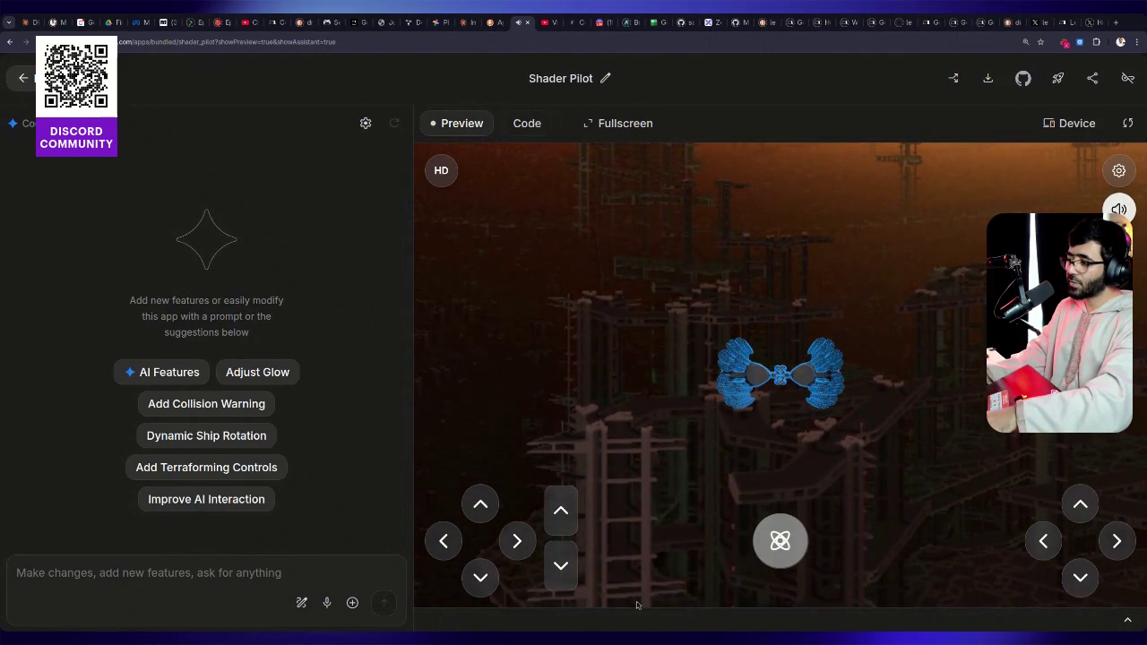
key(Down)
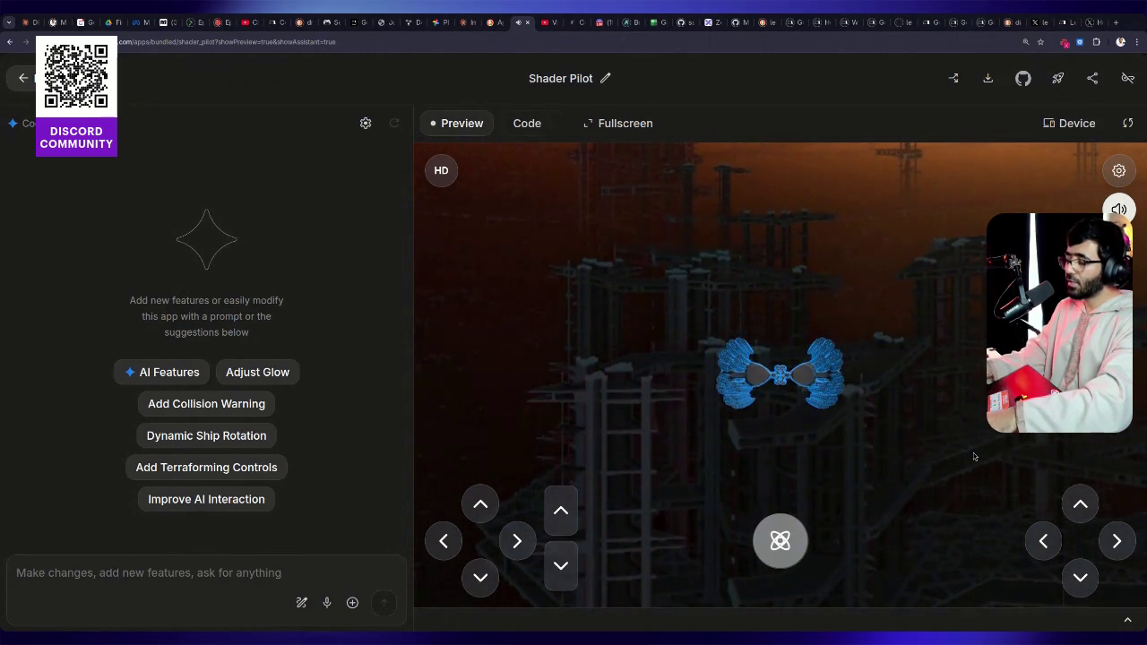
Keep flying forward, climbing and turning until the ship emerges over the sunlit orange skyline
key(Up)
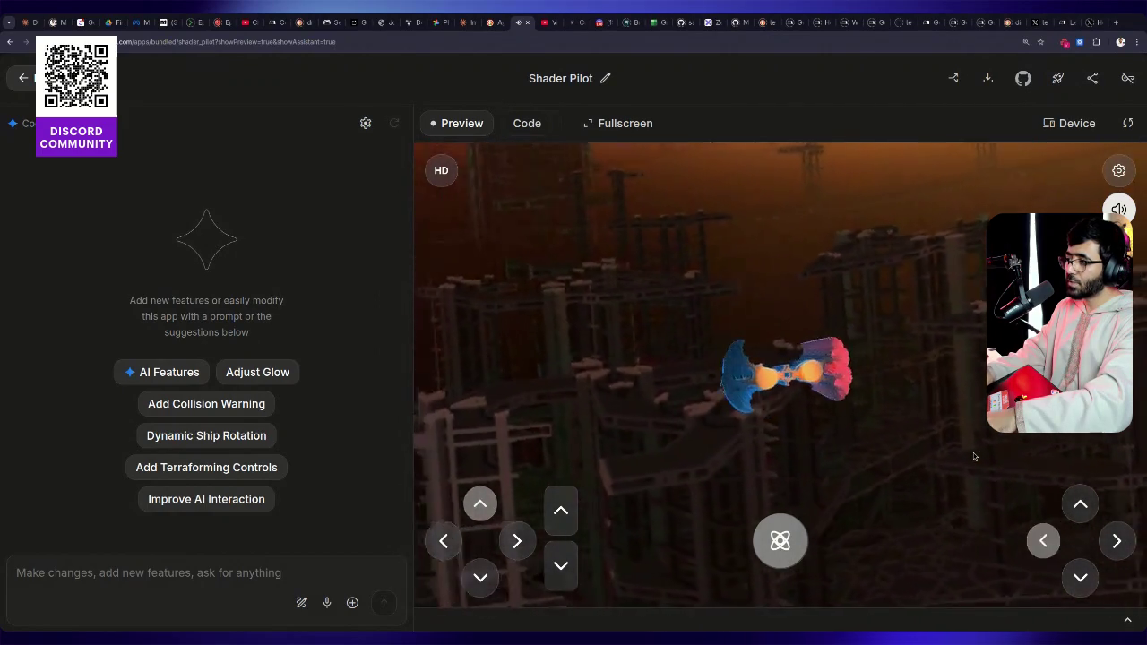
key(Up)
key(Left)
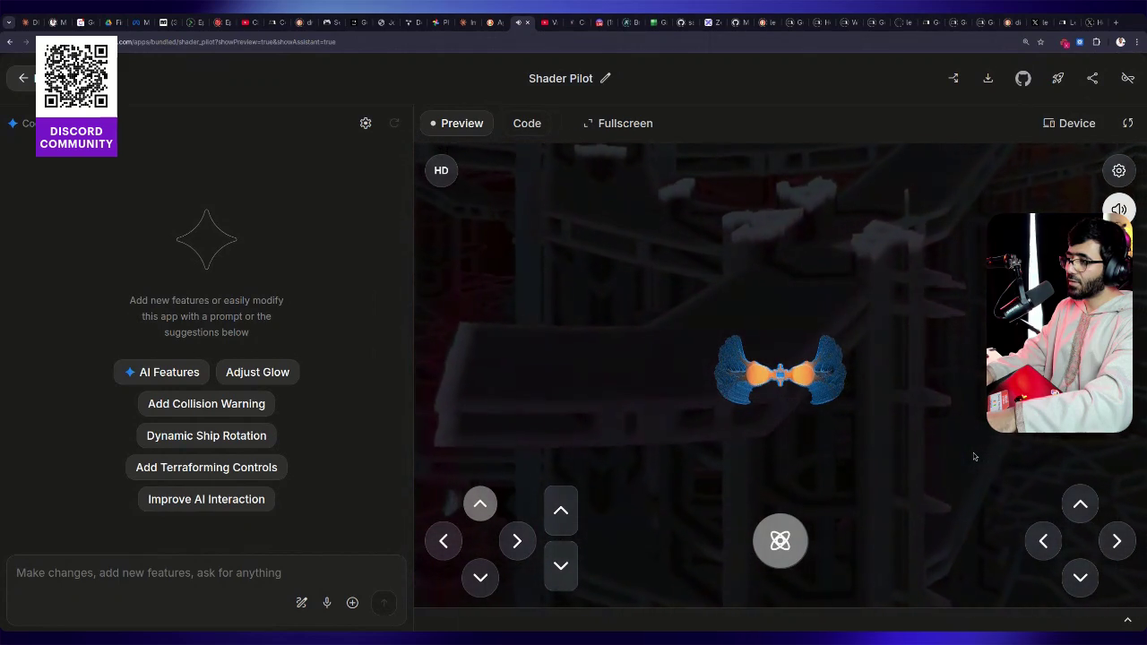
key(Up)
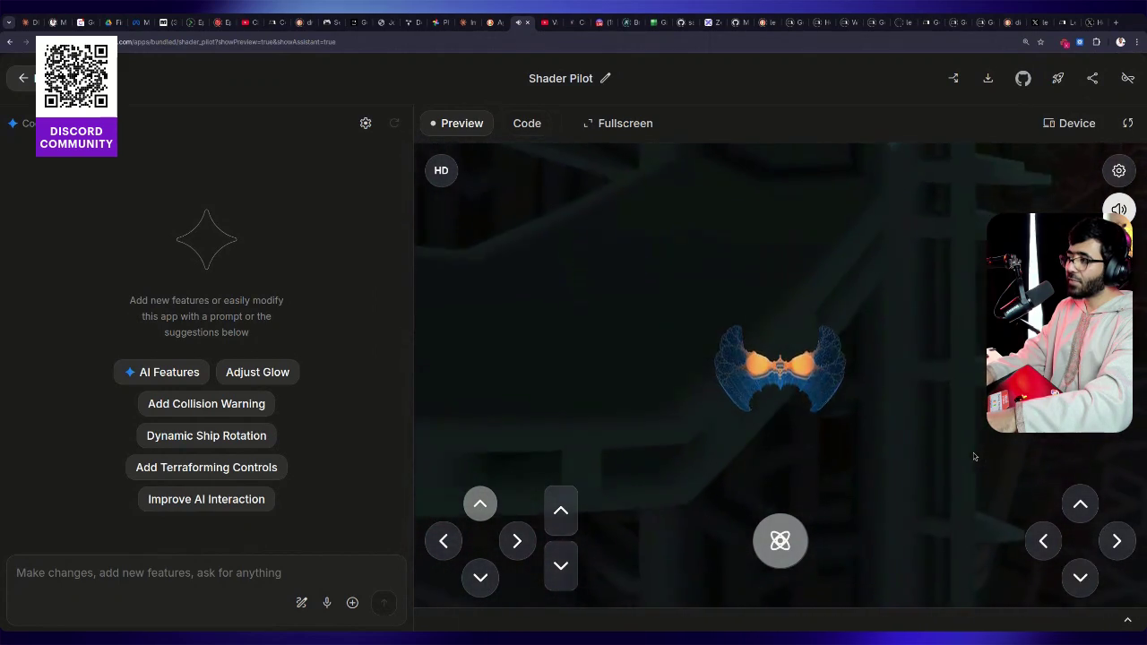
key(Right)
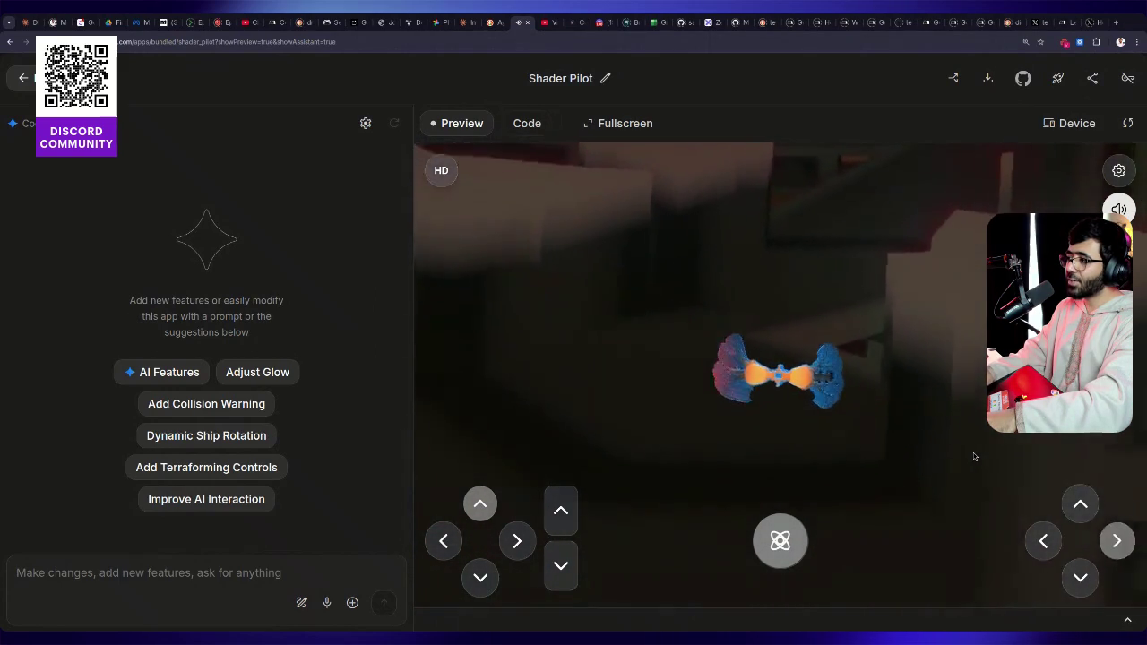
key(Up)
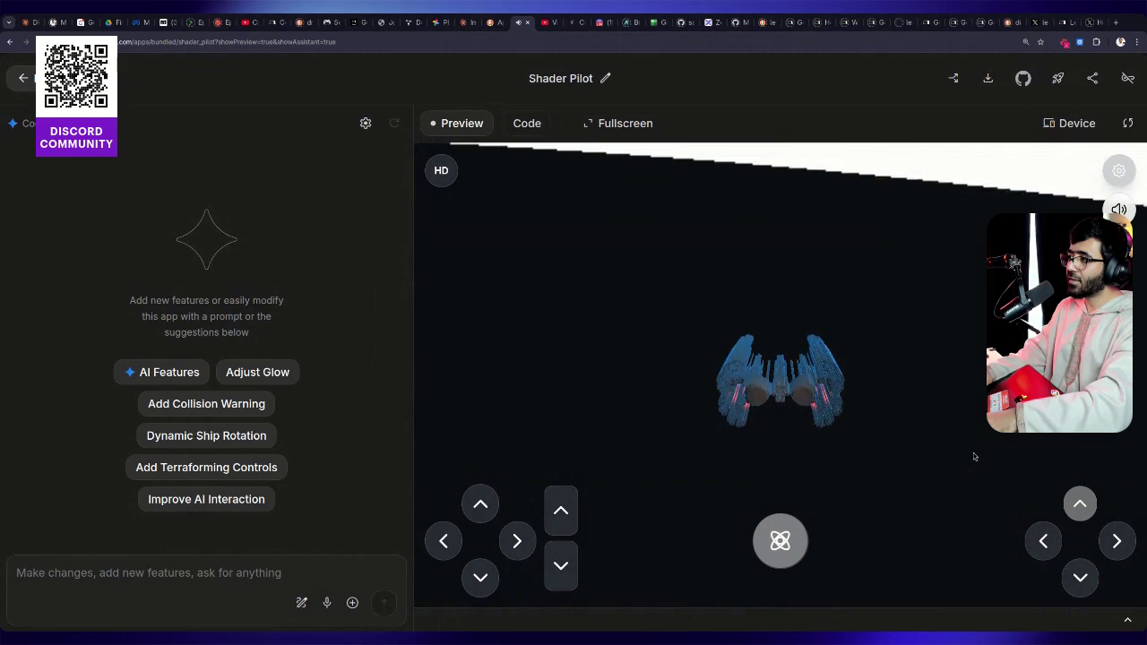
key(Down)
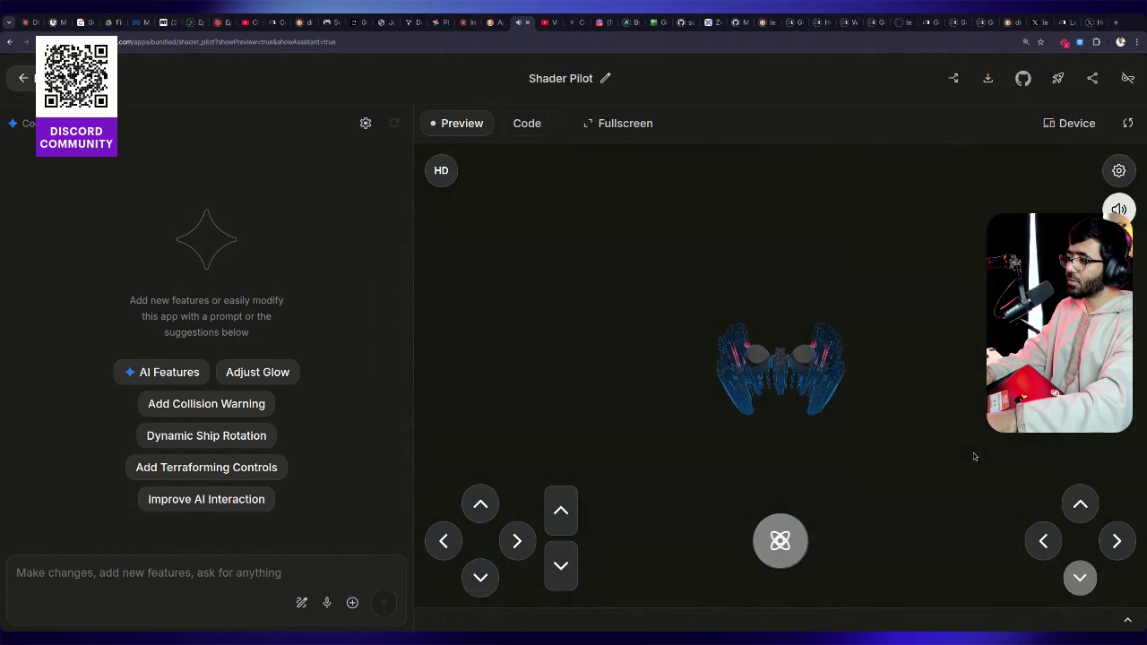
key(s)
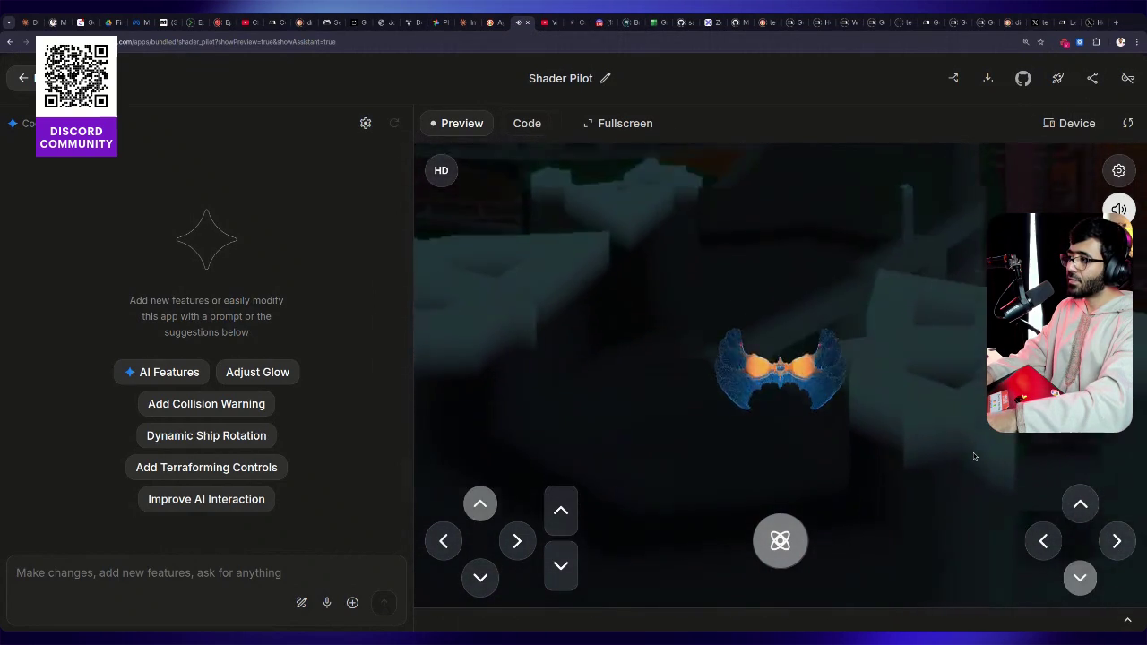
key(Up)
key(w)
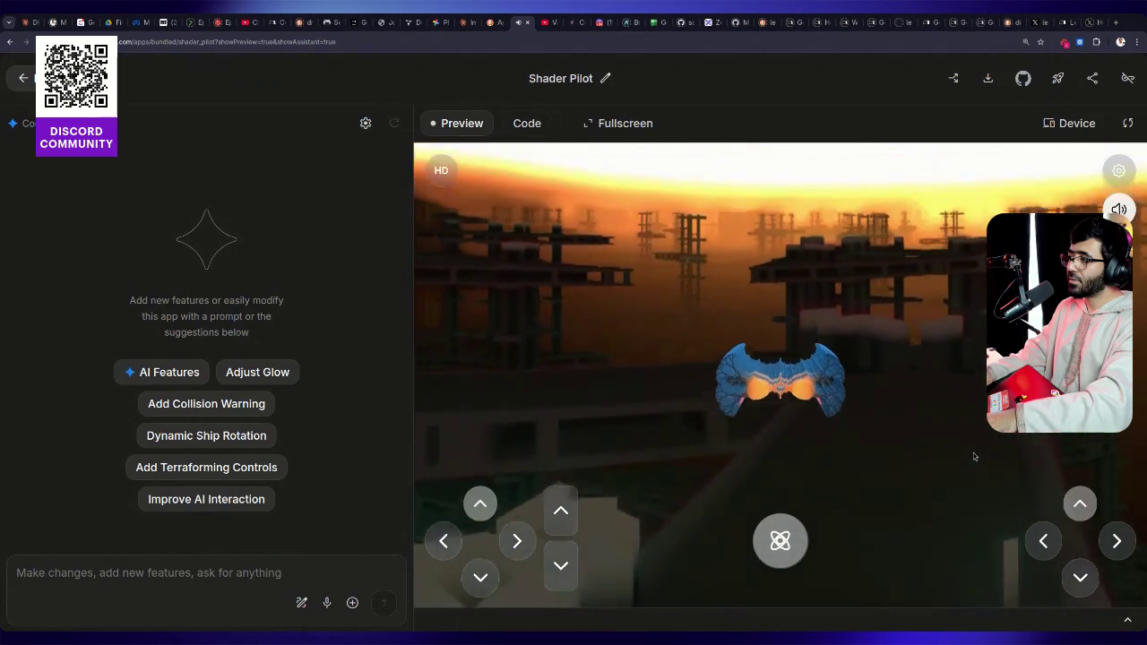
key(Right)
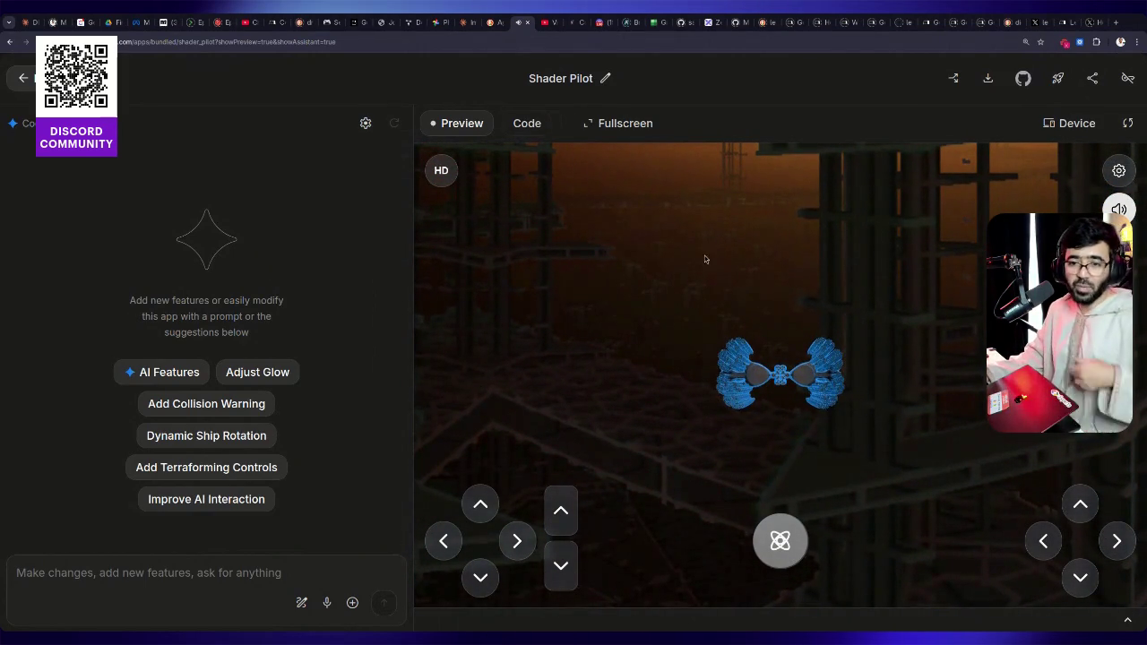
click(468, 42)
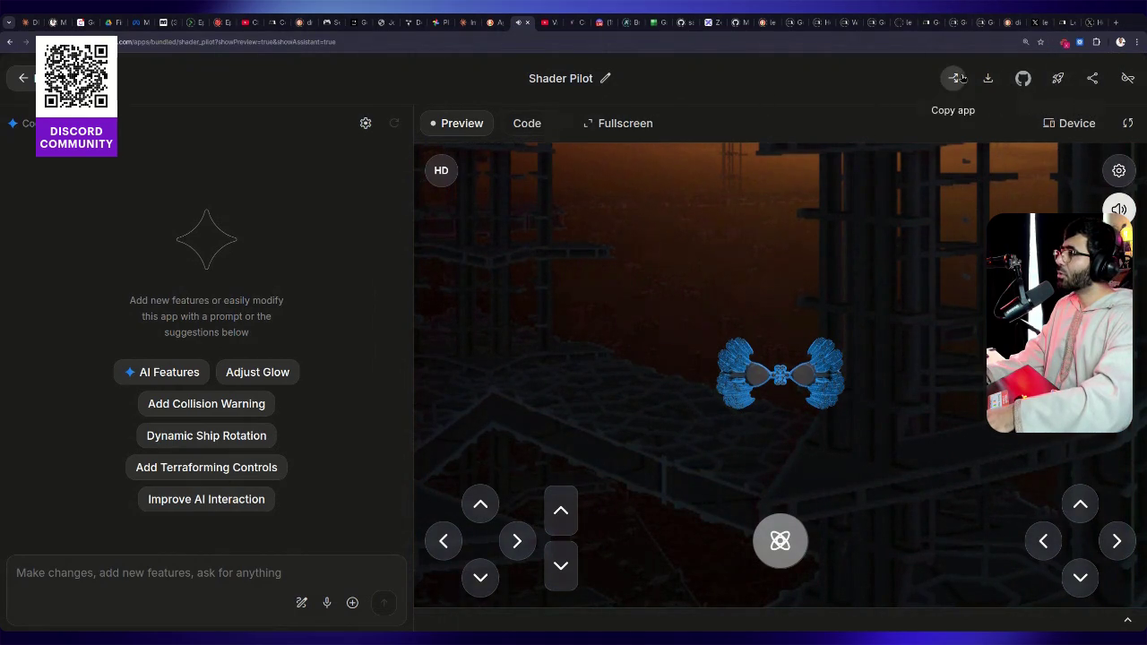
click(1091, 87)
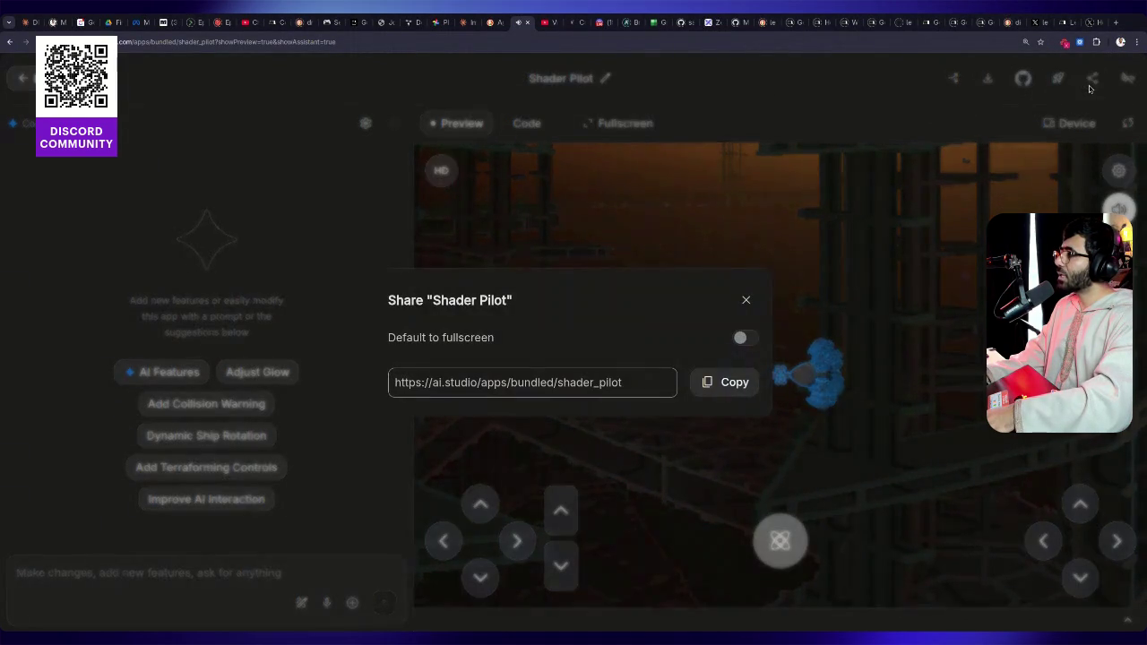
click(730, 392)
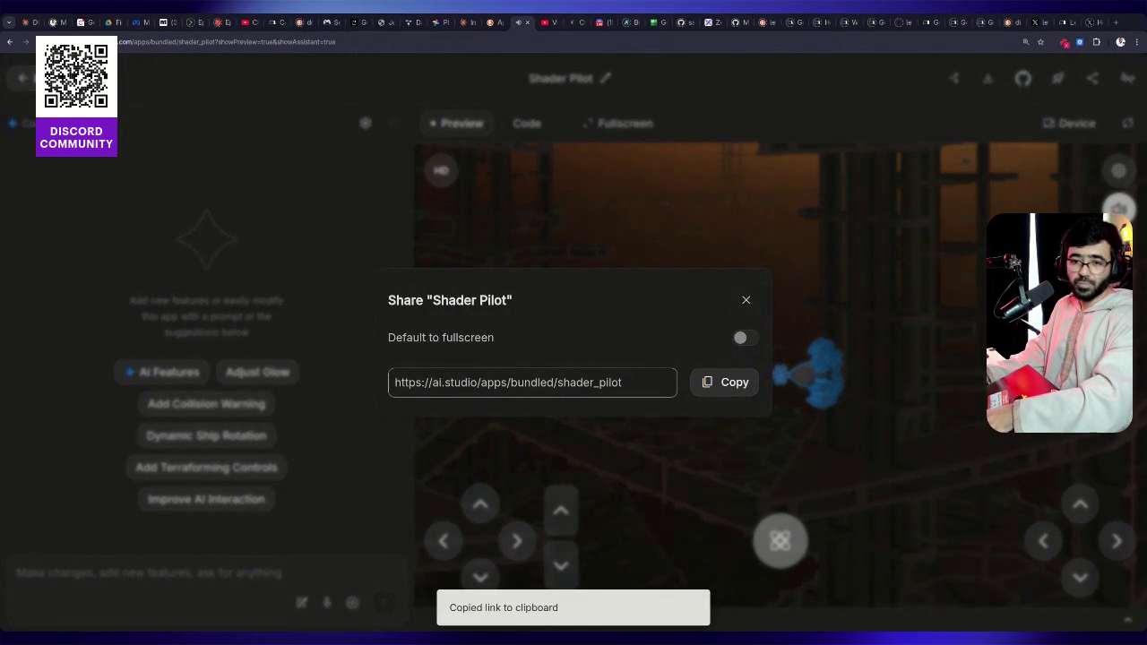
click(723, 384)
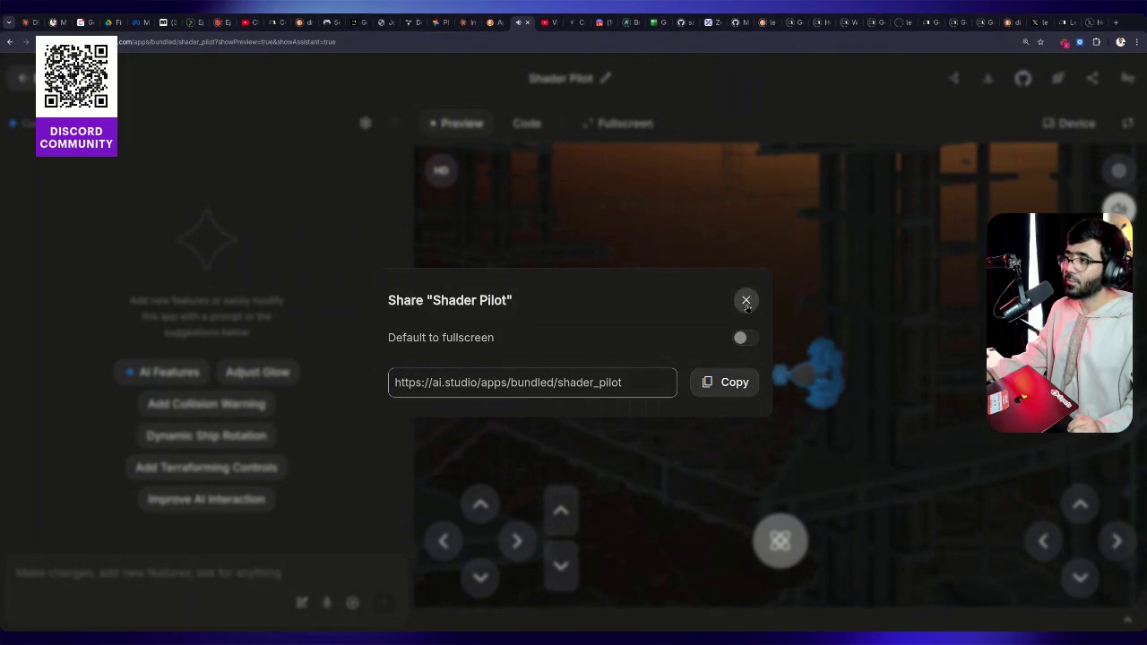
Check channel stats from the A2UI video details, close a background tab, and return to JourneyPath
click(493, 24)
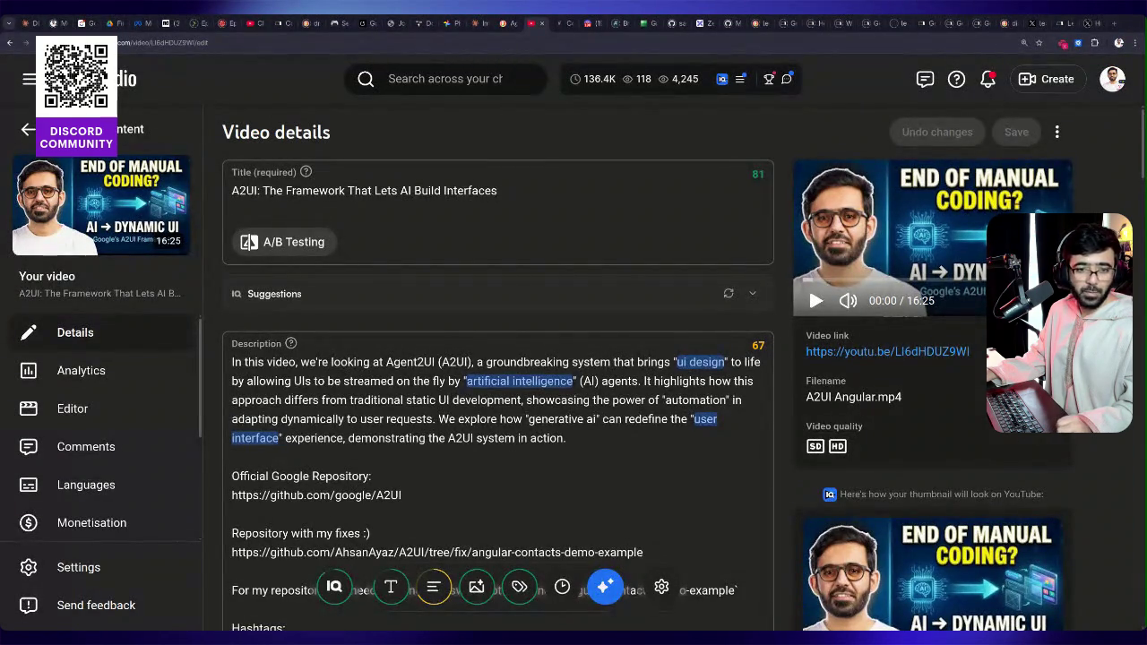
click(594, 78)
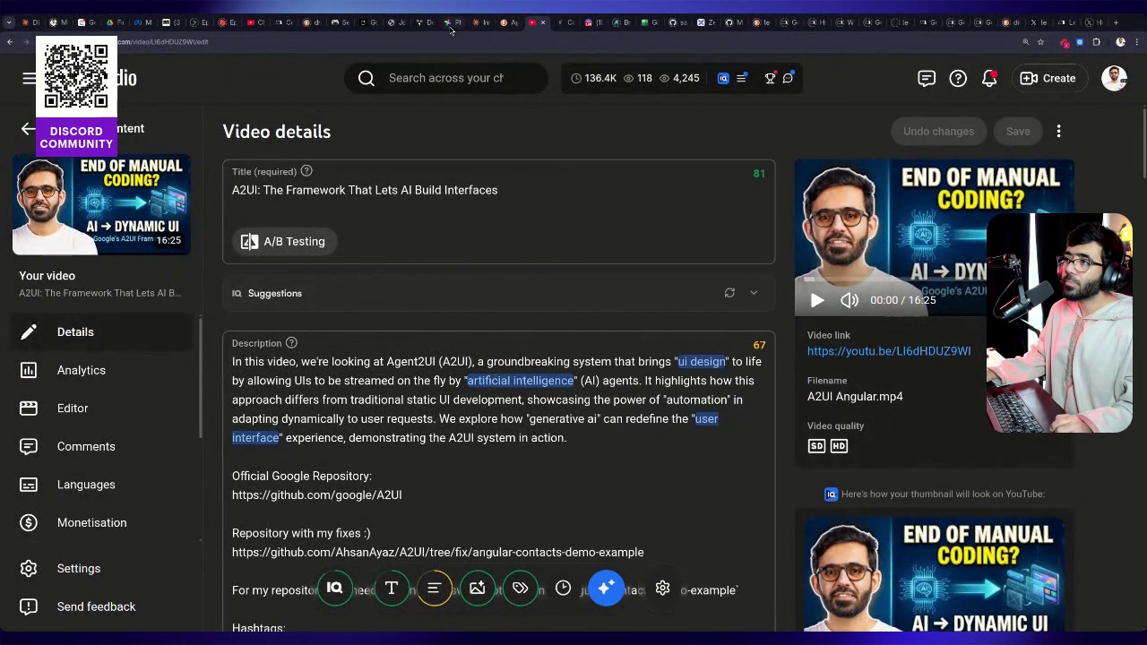
middle_click(428, 26)
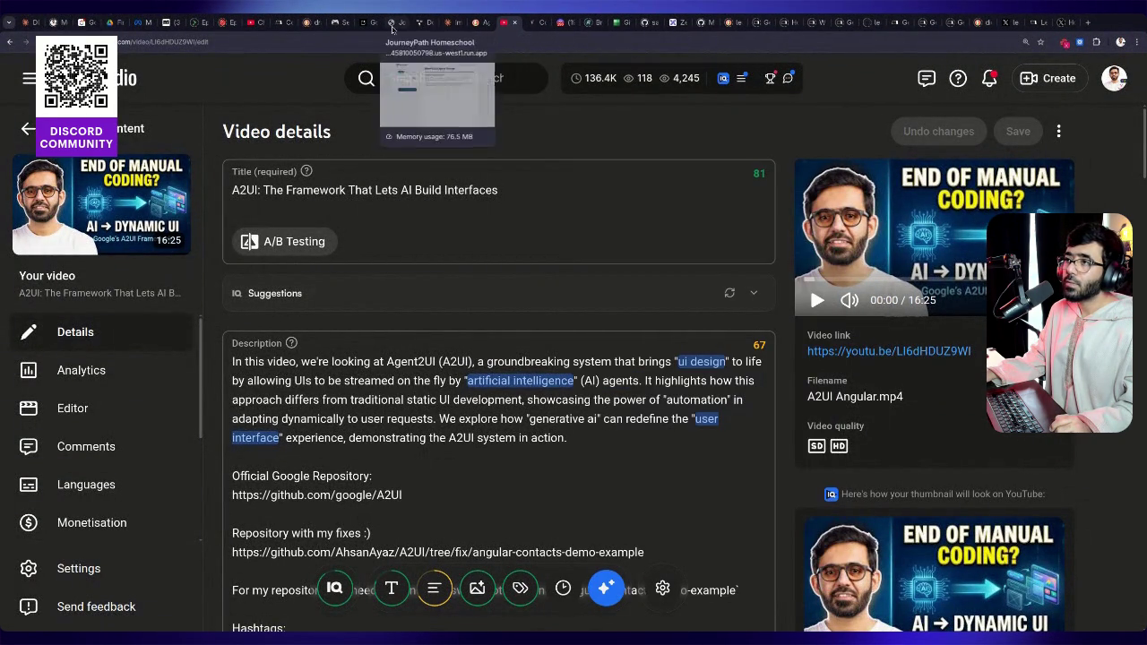
click(394, 23)
Turn off ink saving to preview the colour A4 tracing worksheet, then return to YouTube Studio
scroll(442, 348, up, 5)
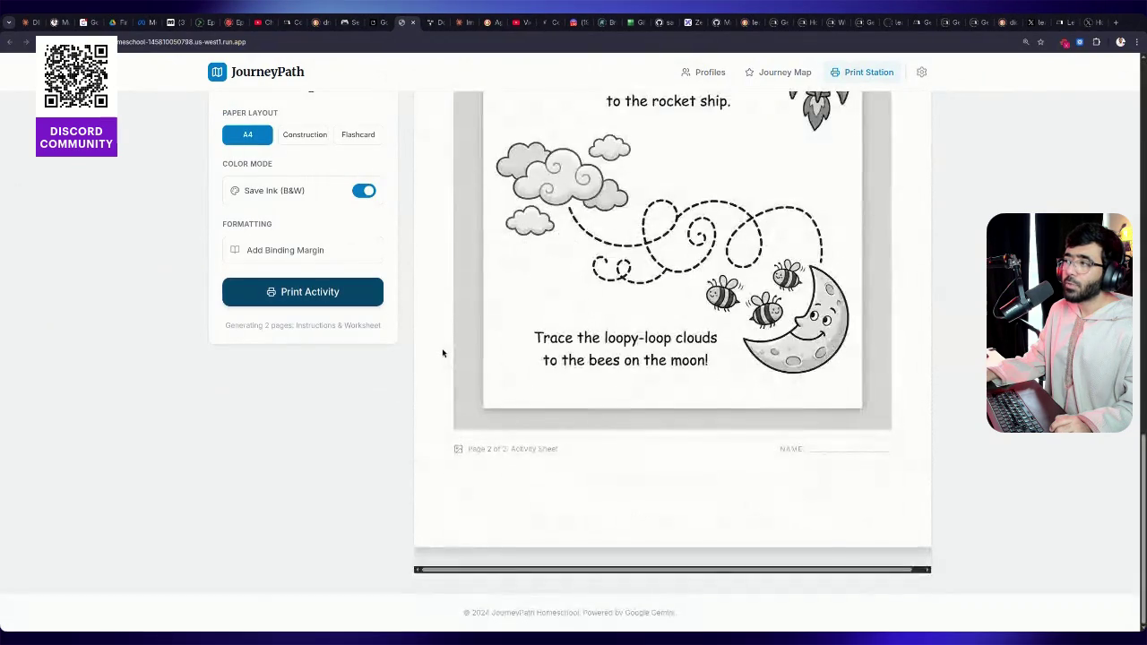
click(360, 194)
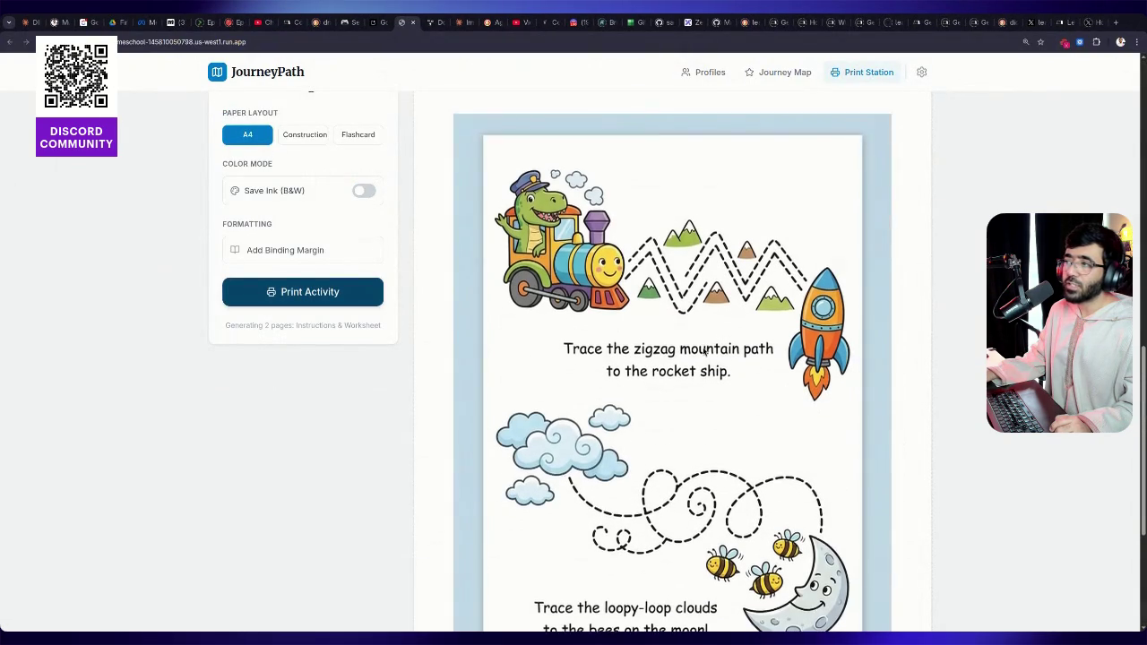
scroll(465, 353, down, 1)
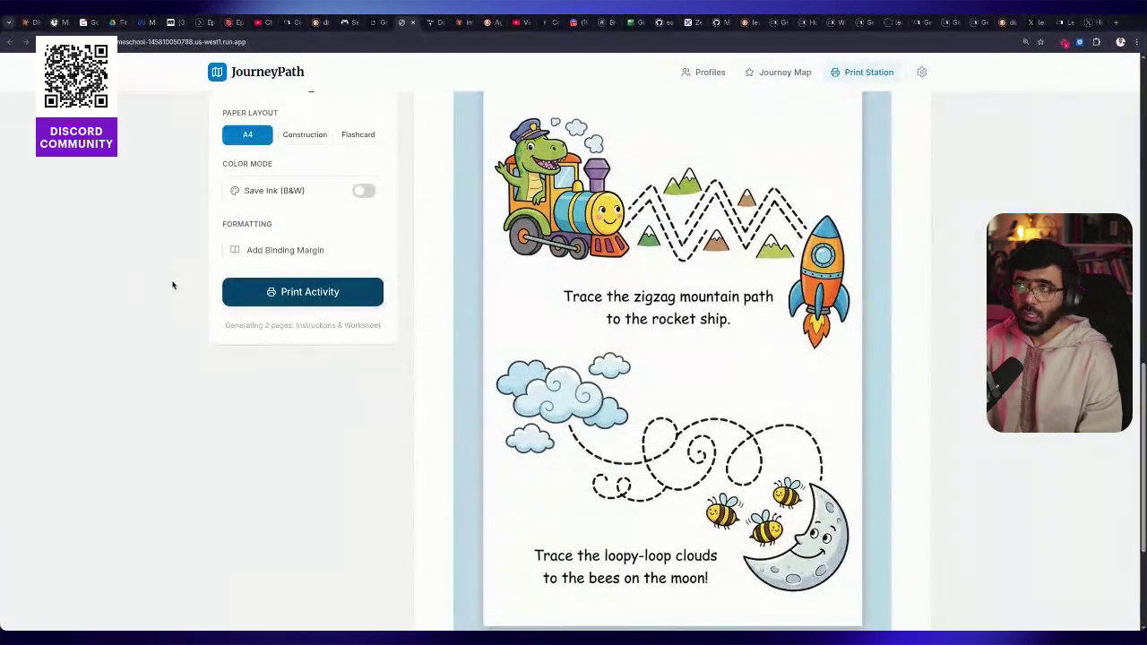
click(516, 25)
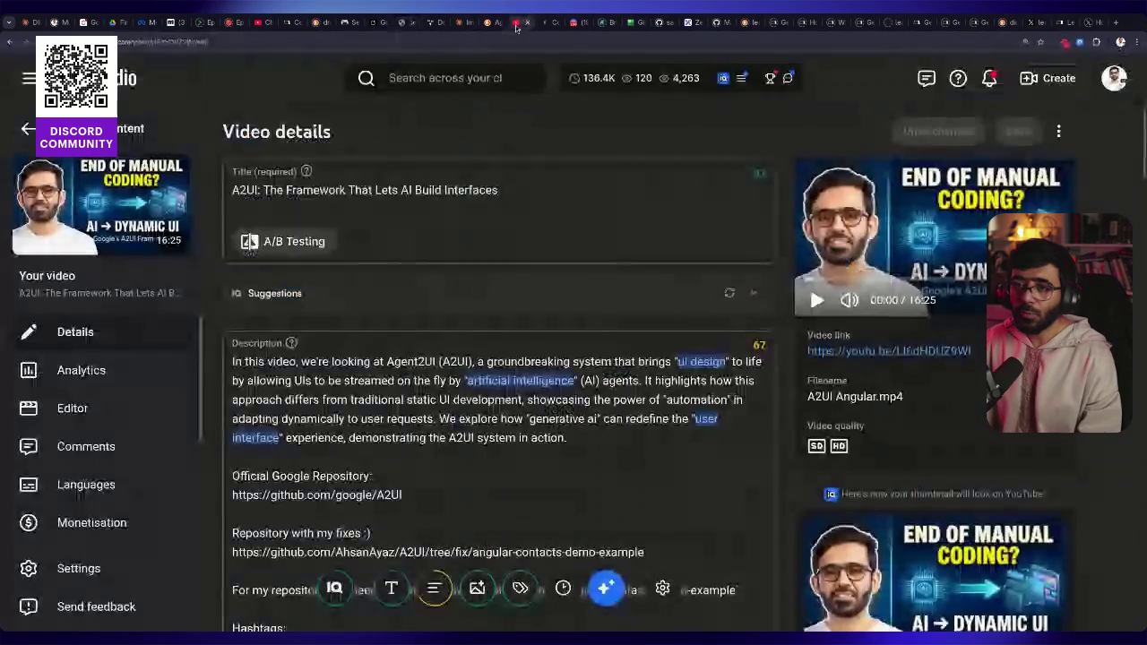
Back in Channel content, filter the videos by Title contains 'commerce'
key(alt+Left)
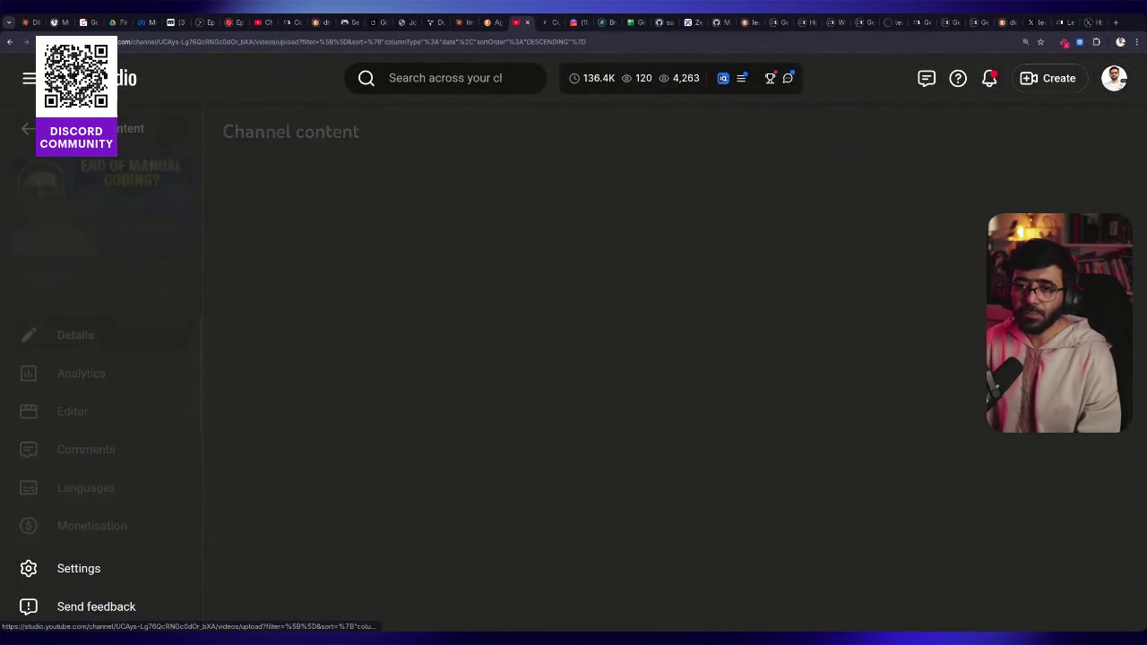
click(352, 217)
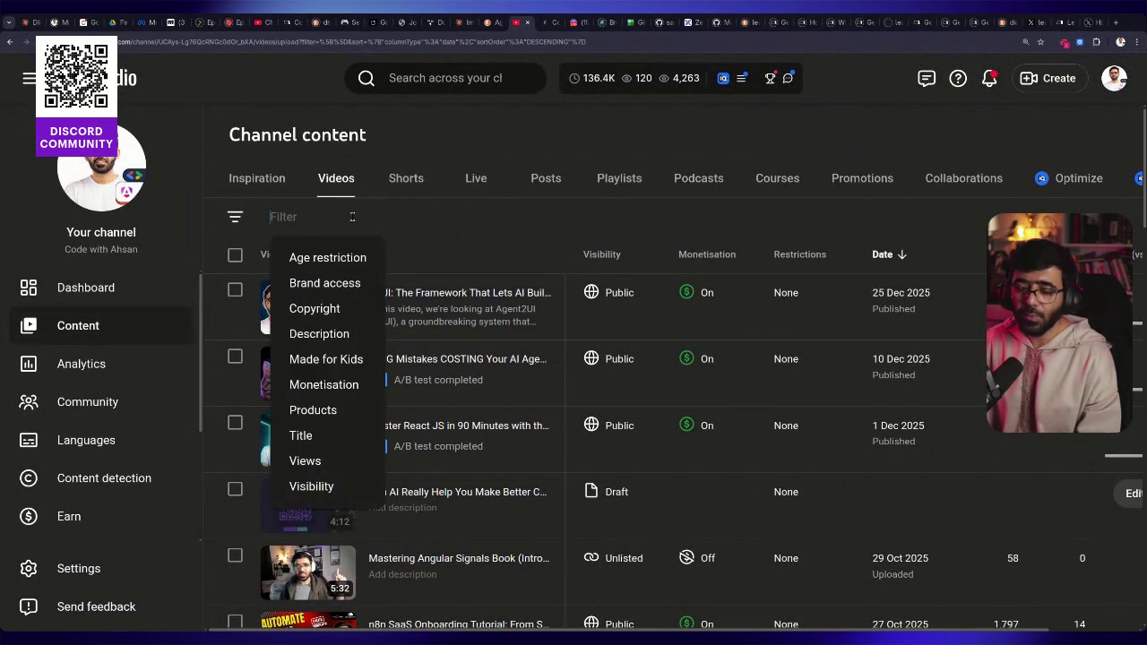
text(p)
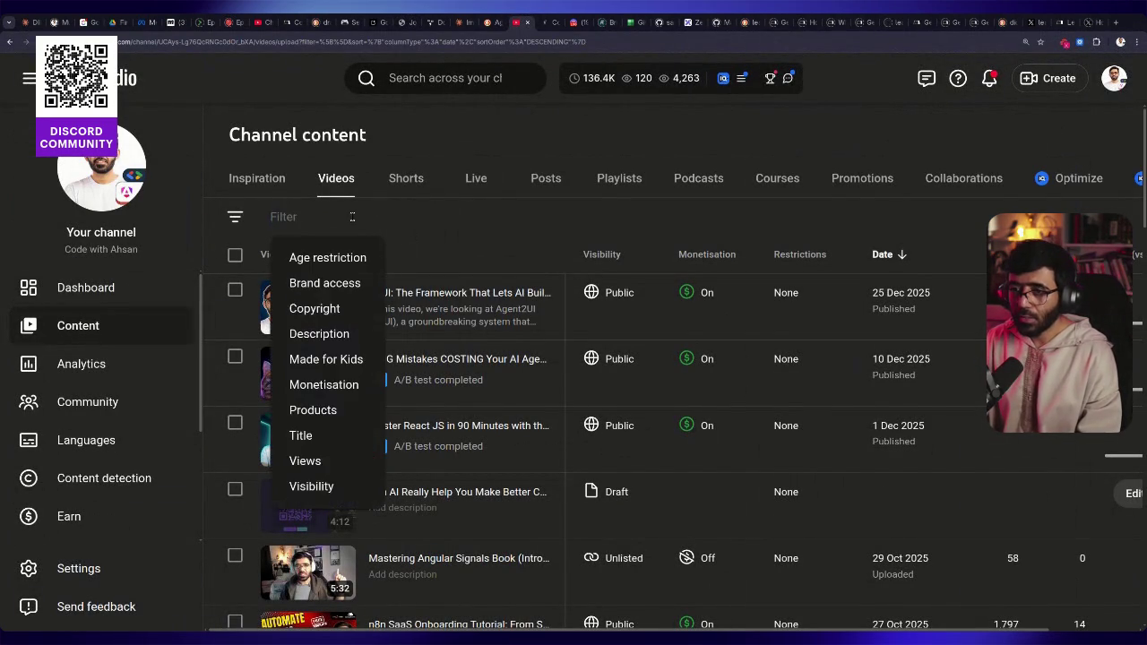
text(commerce)
key(Return)
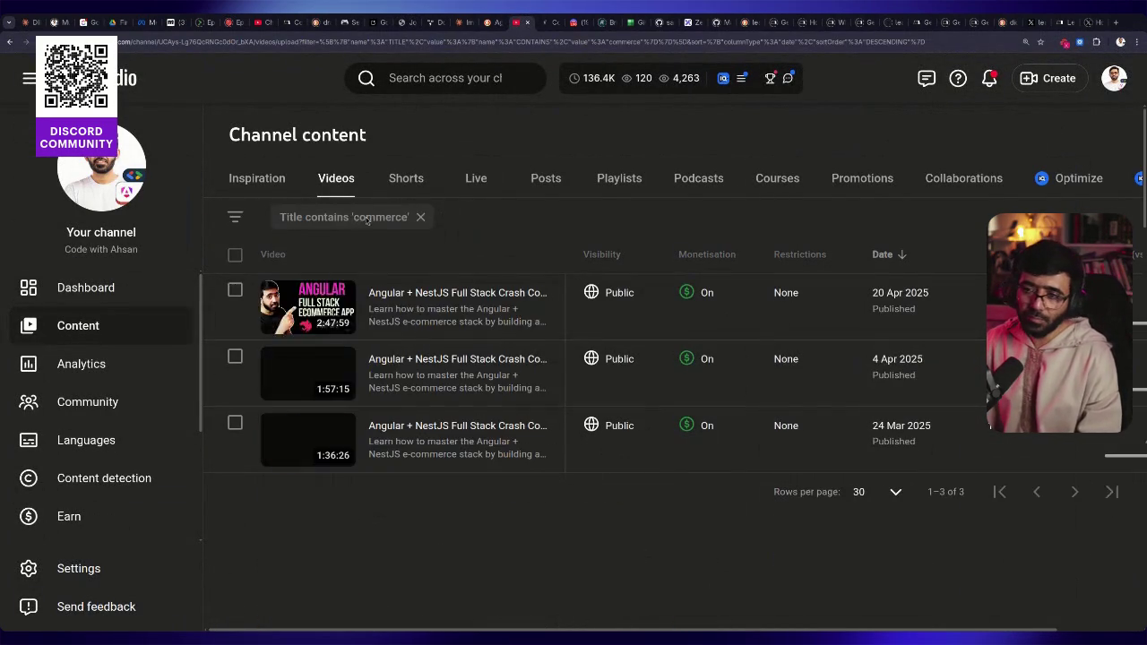
Copy the Angular + NestJS Part 3/3 video's shareable link and open it on YouTube
click(528, 448)
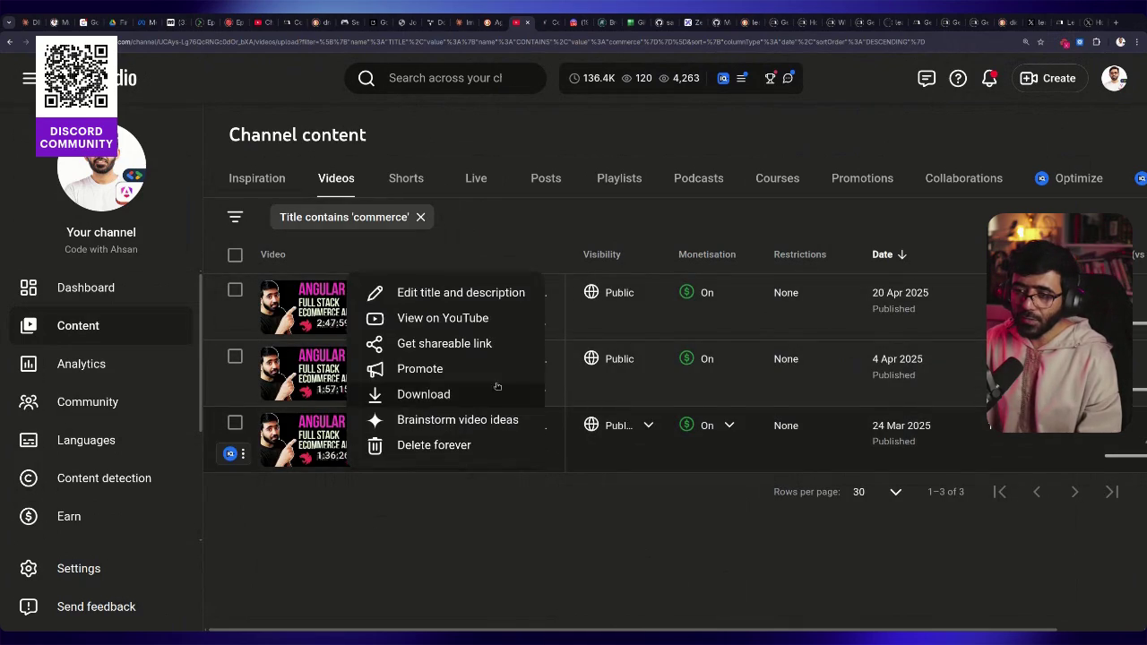
click(473, 343)
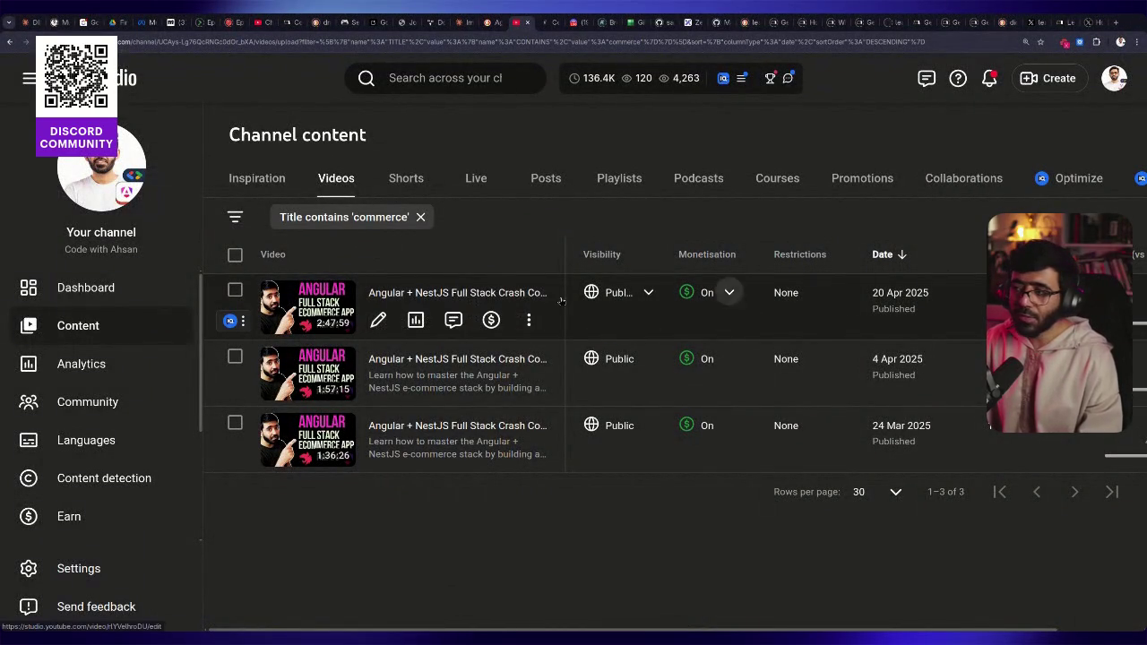
click(509, 294)
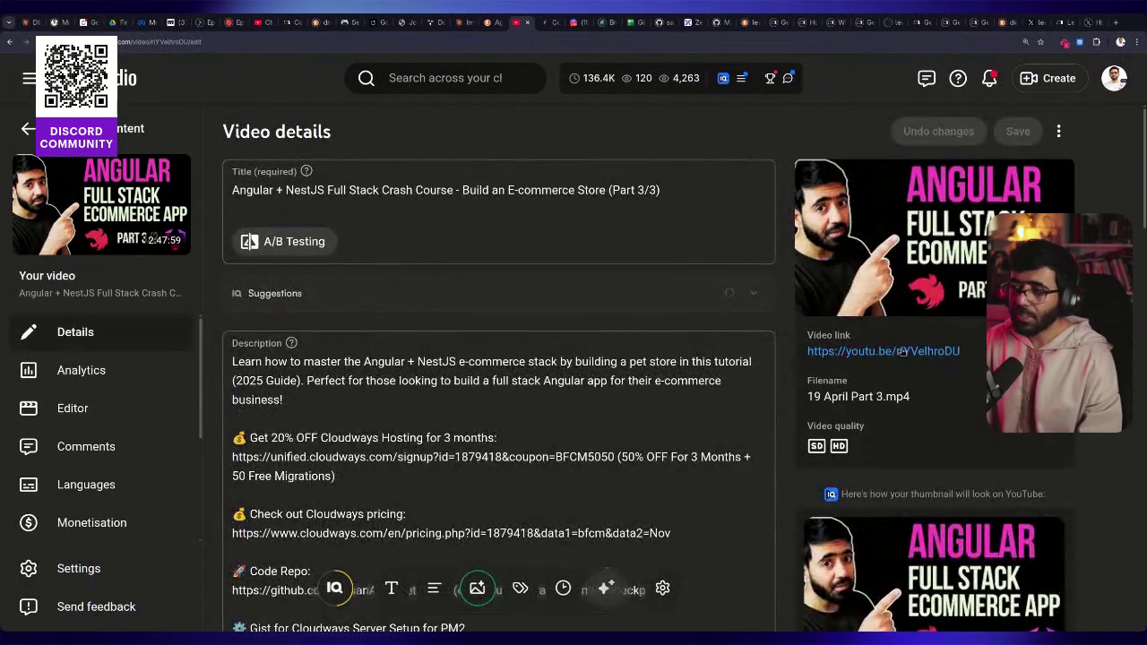
click(883, 350)
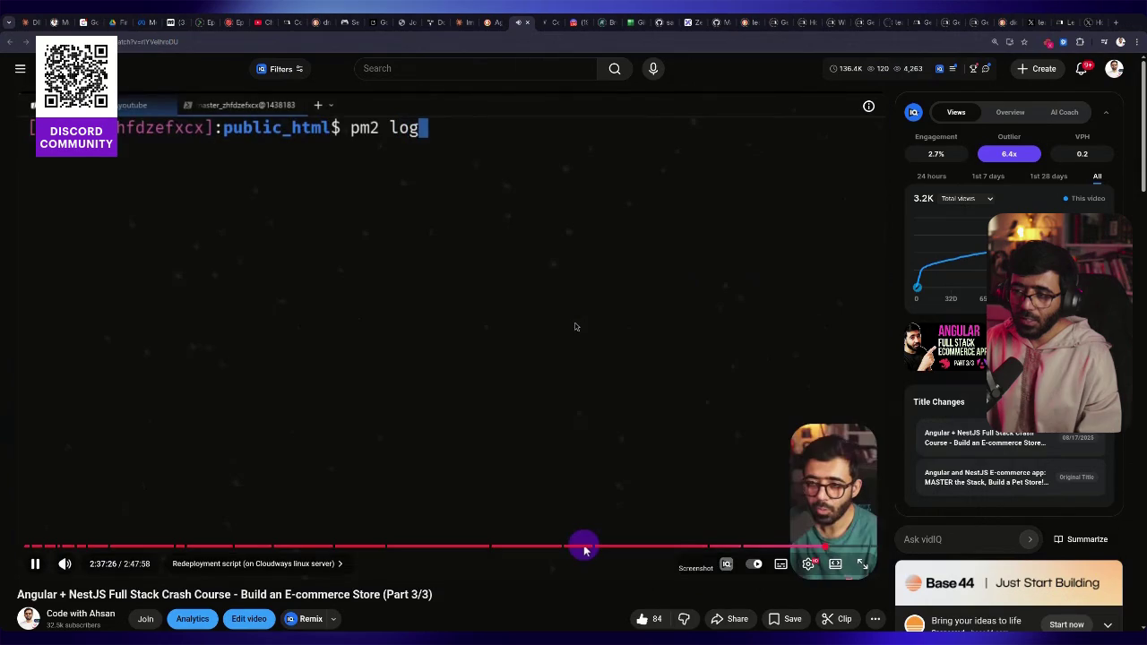
Pause the Part 3/3 crash course and seek to 2:37:43 to show the Pet E-commerce store
click(576, 326)
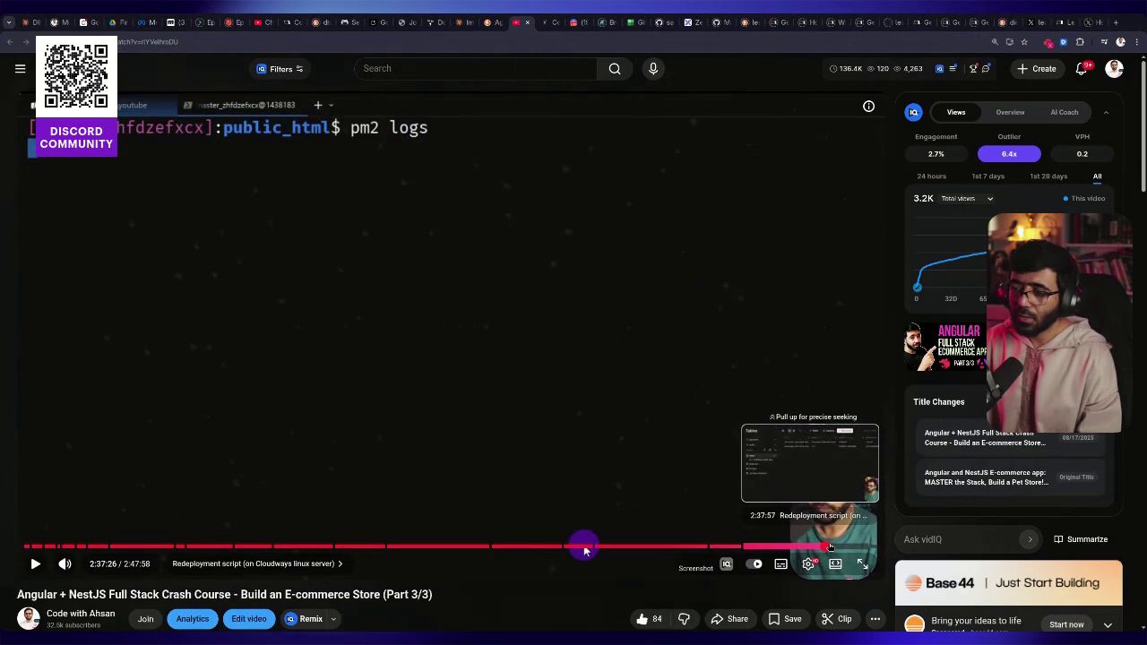
click(585, 549)
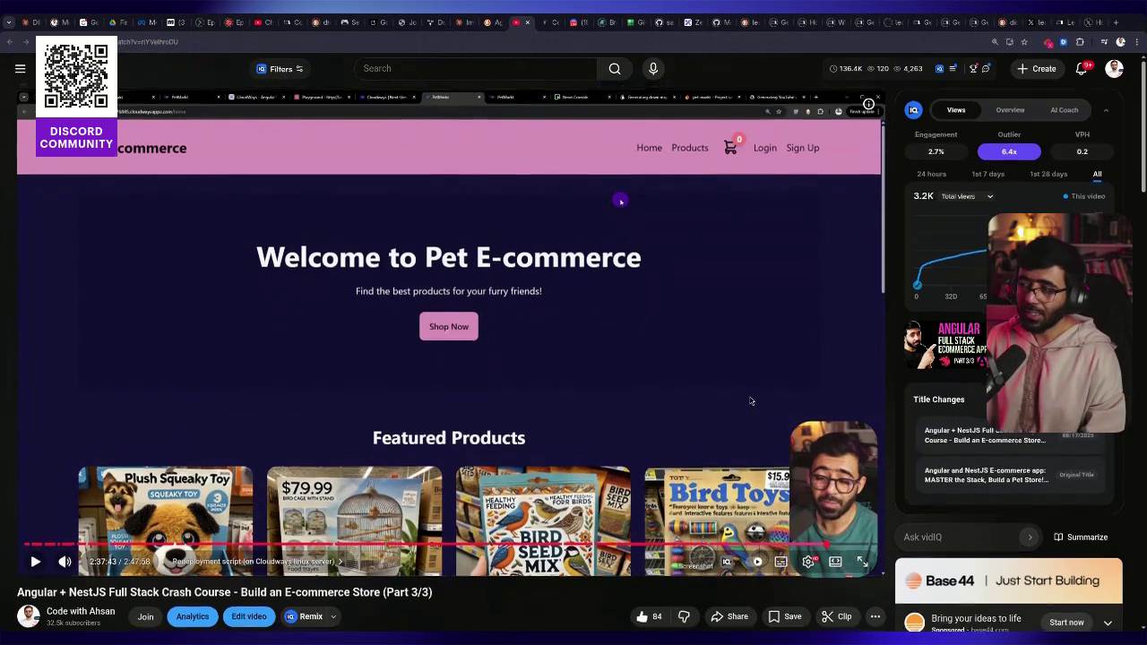
scroll(751, 401, down, 1)
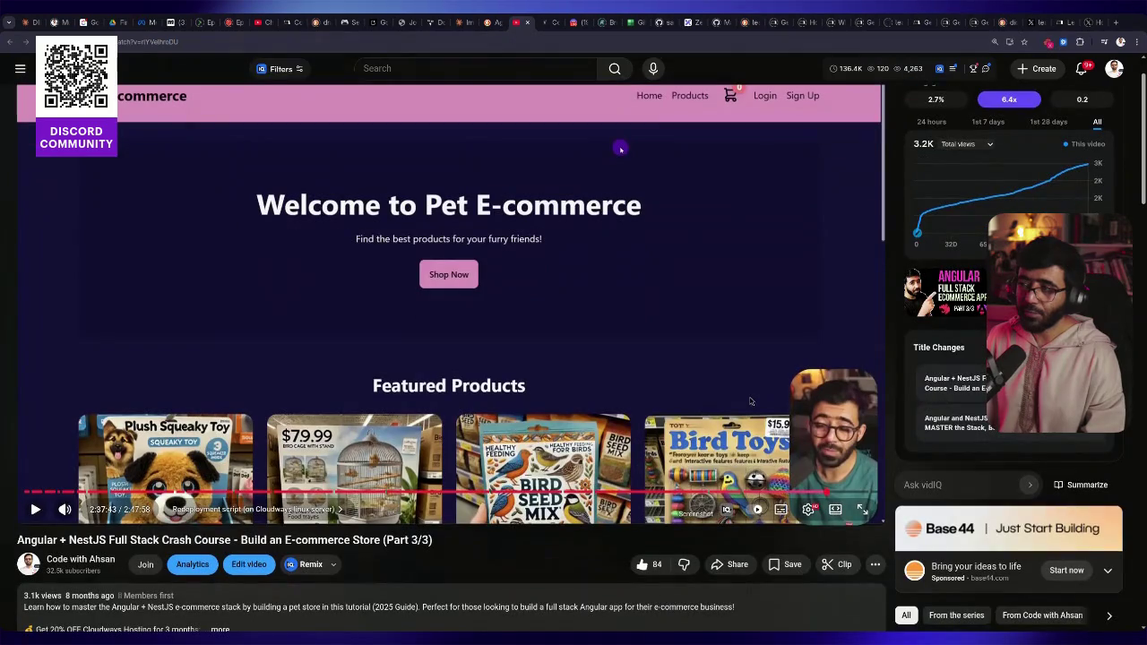
scroll(752, 401, down, 2)
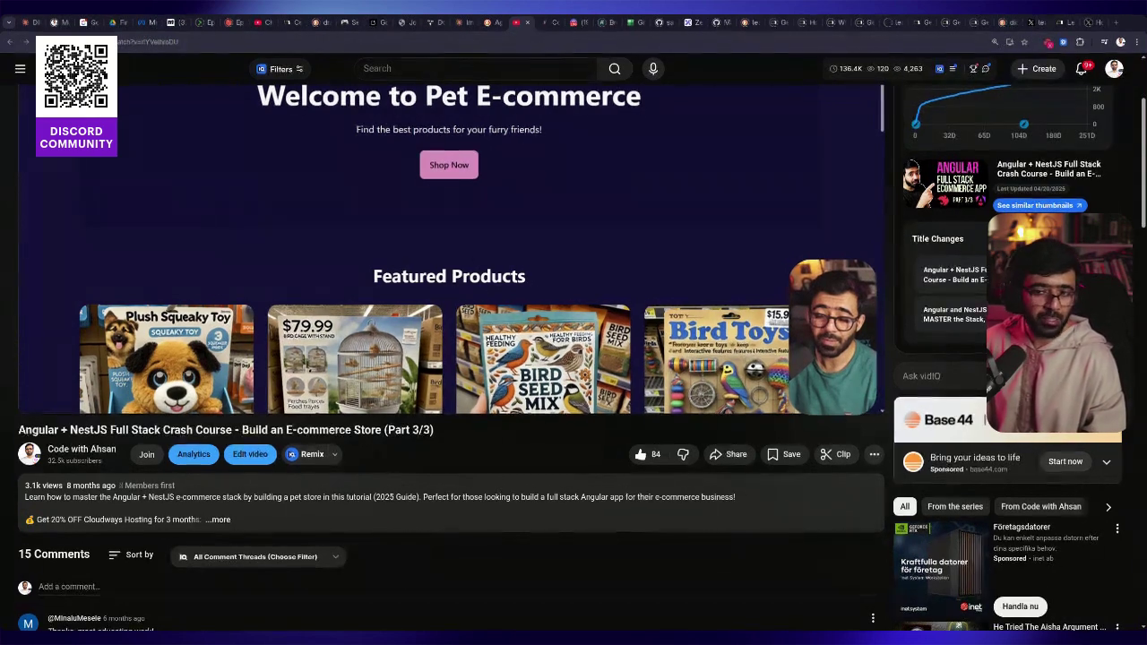
scroll(277, 326, up, 2)
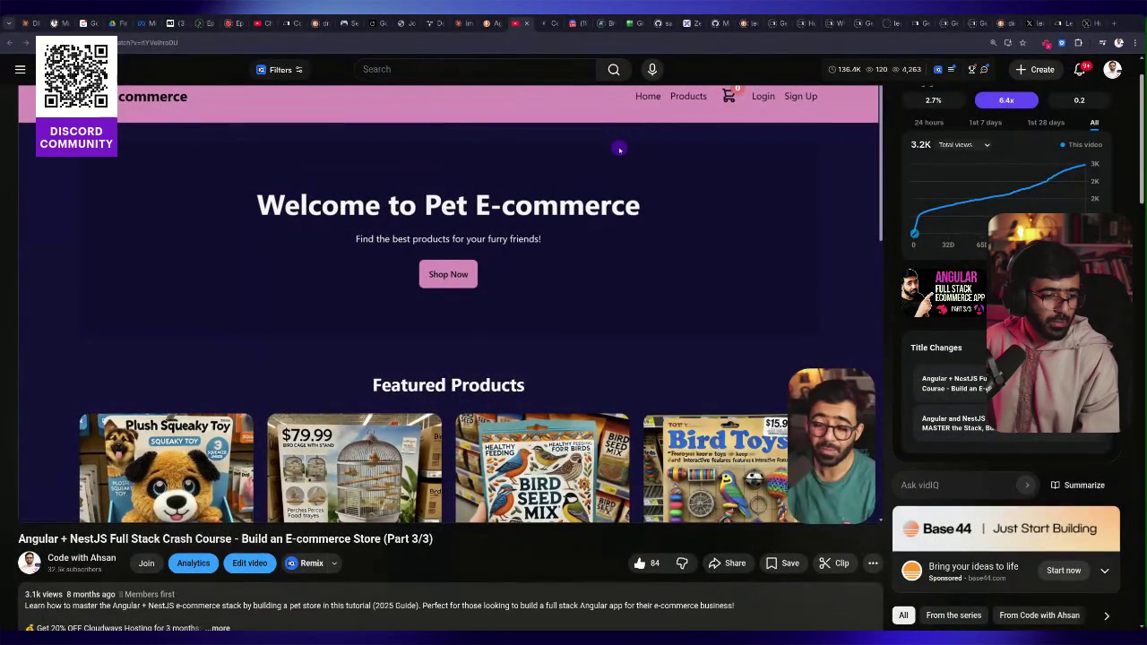
Go to codewithahsan.dev and open its Courses page
click(398, 41)
text(codewithahsan.dev)
key(Return)
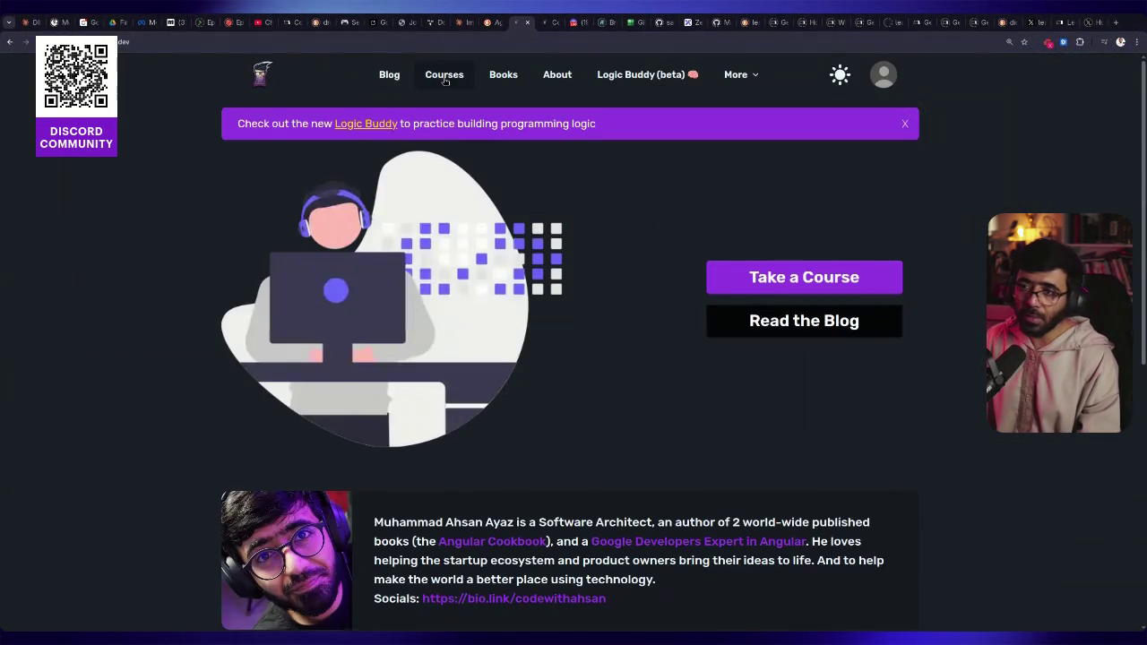
click(444, 75)
Open Web Development Basics, trim the URL back to the home page, and reopen Courses
click(328, 238)
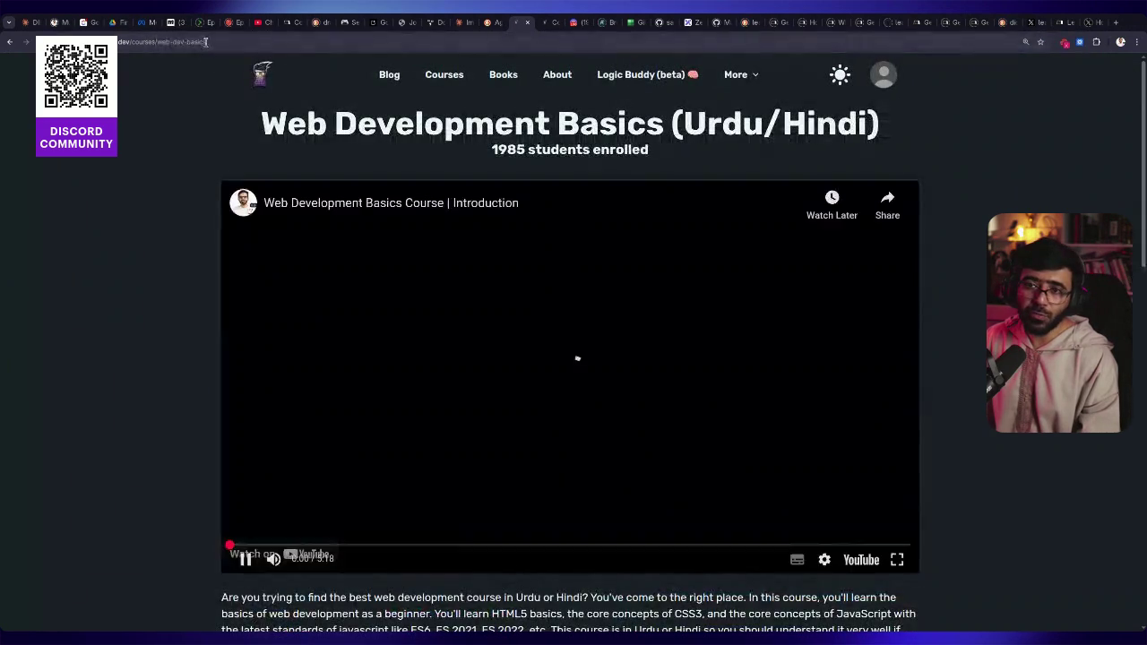
drag(205, 41, 125, 41)
key(BackSpace)
key(Return)
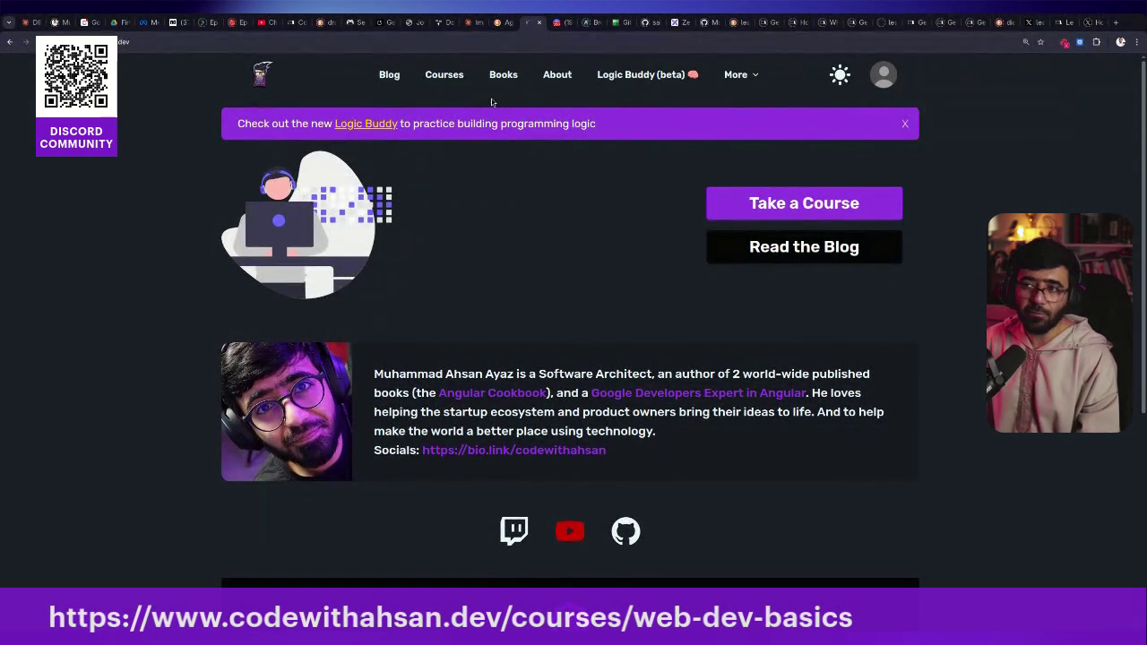
click(443, 75)
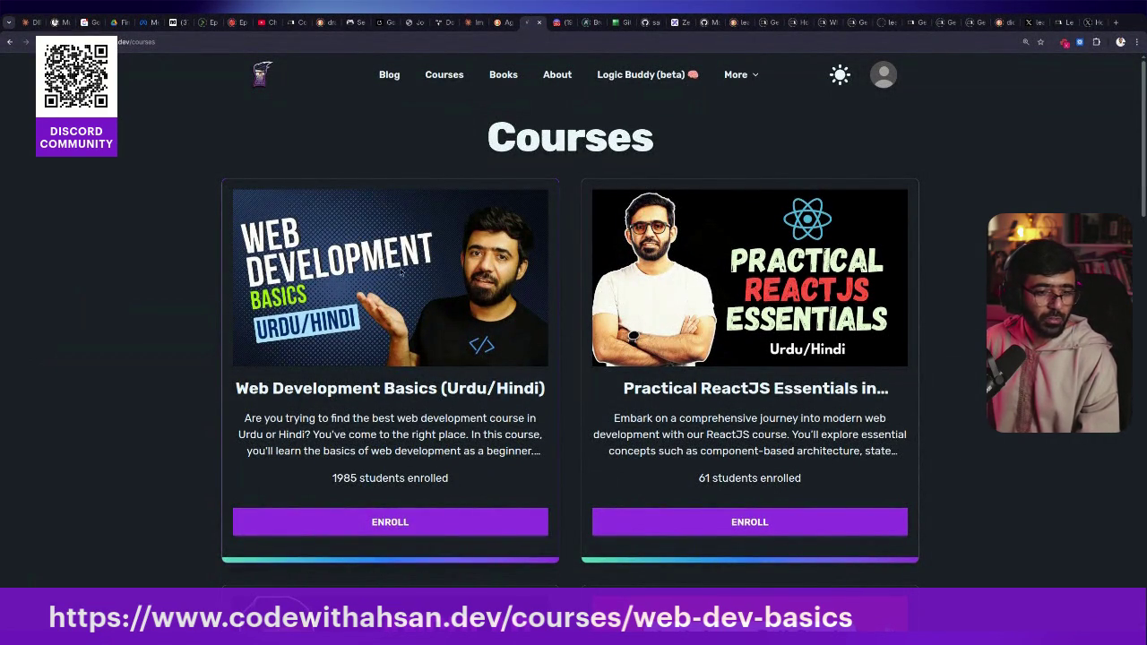
Open Web Development Basics, pause its intro, expand Chapters 7 and 6, and dismiss the enroll warning
click(411, 328)
scroll(432, 340, down, 2)
click(431, 340)
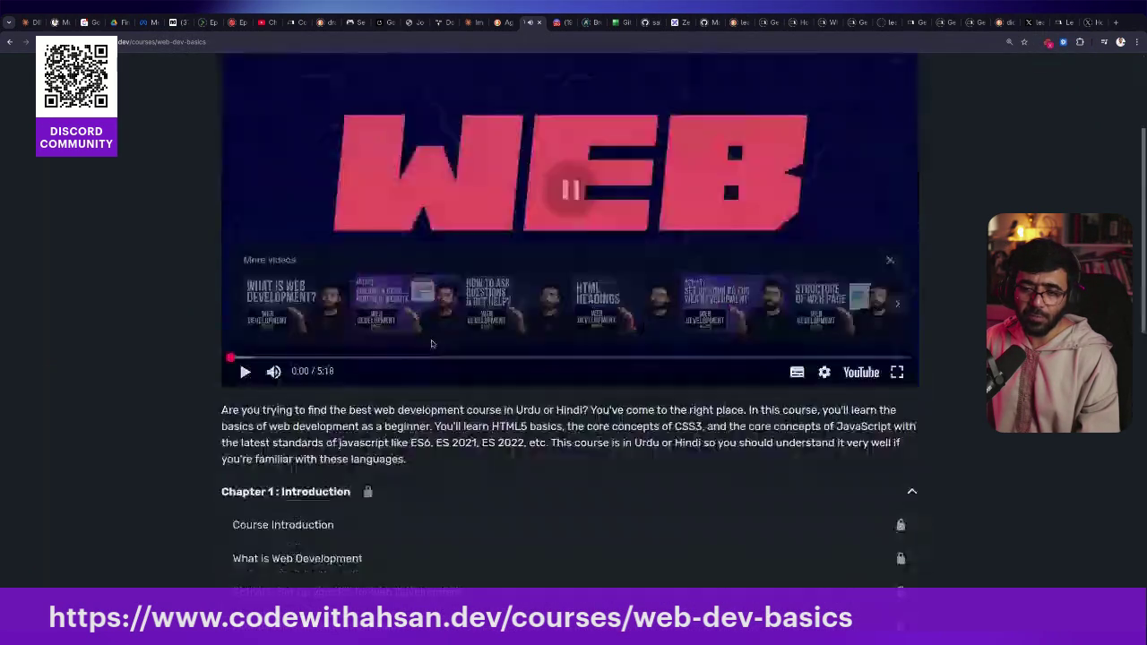
scroll(436, 335, down, 10)
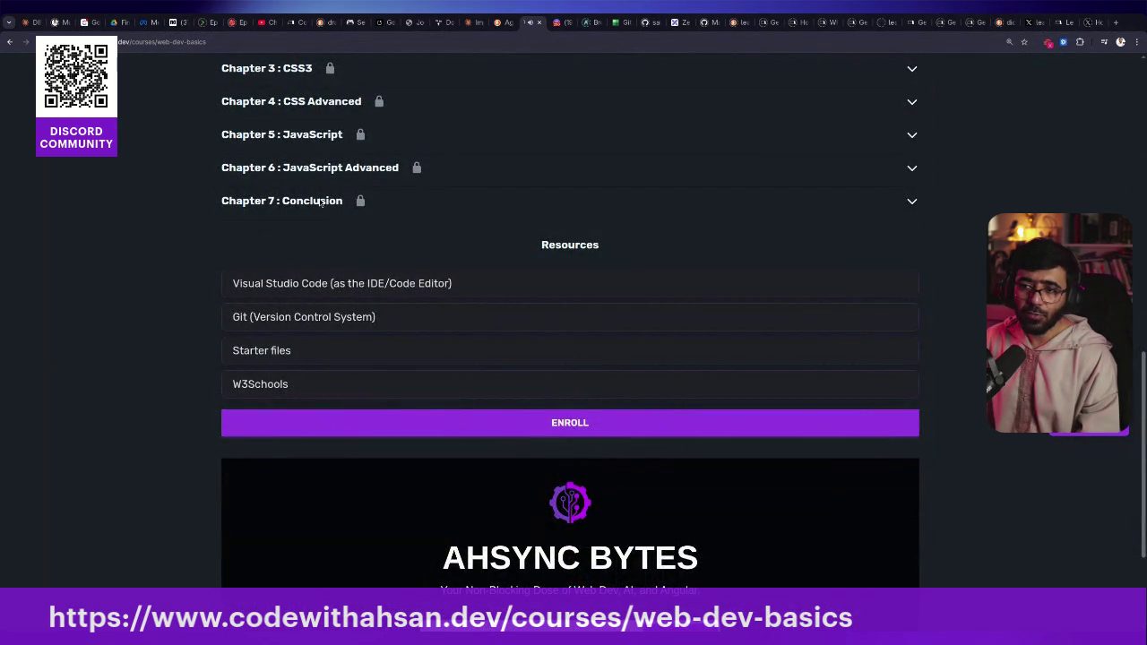
click(321, 202)
click(355, 175)
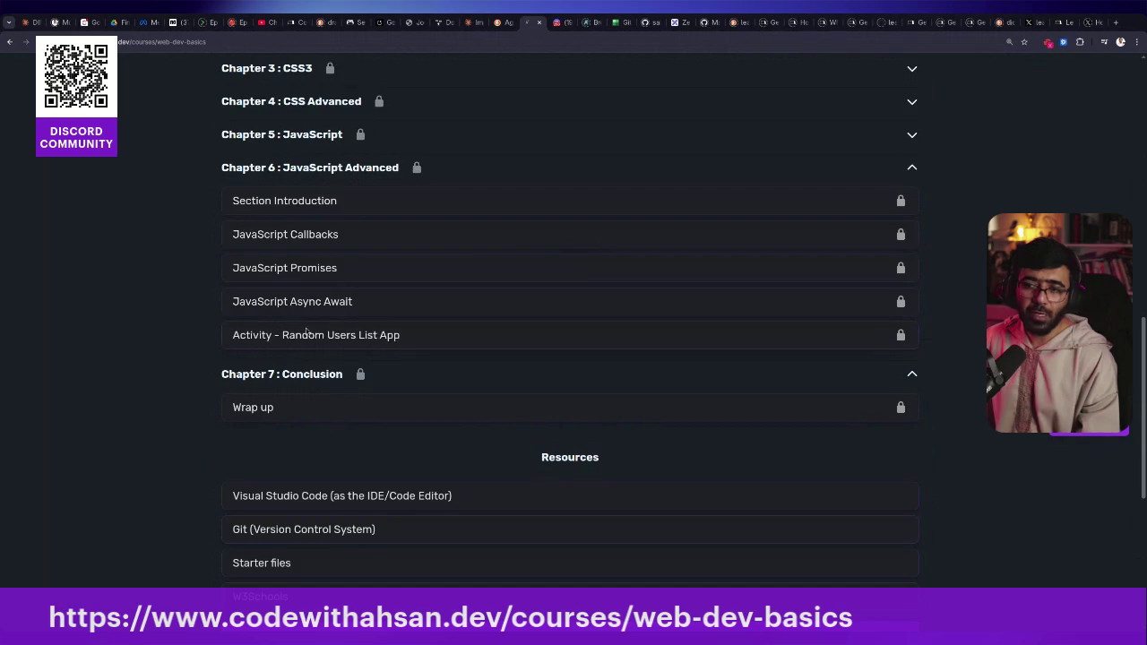
click(326, 340)
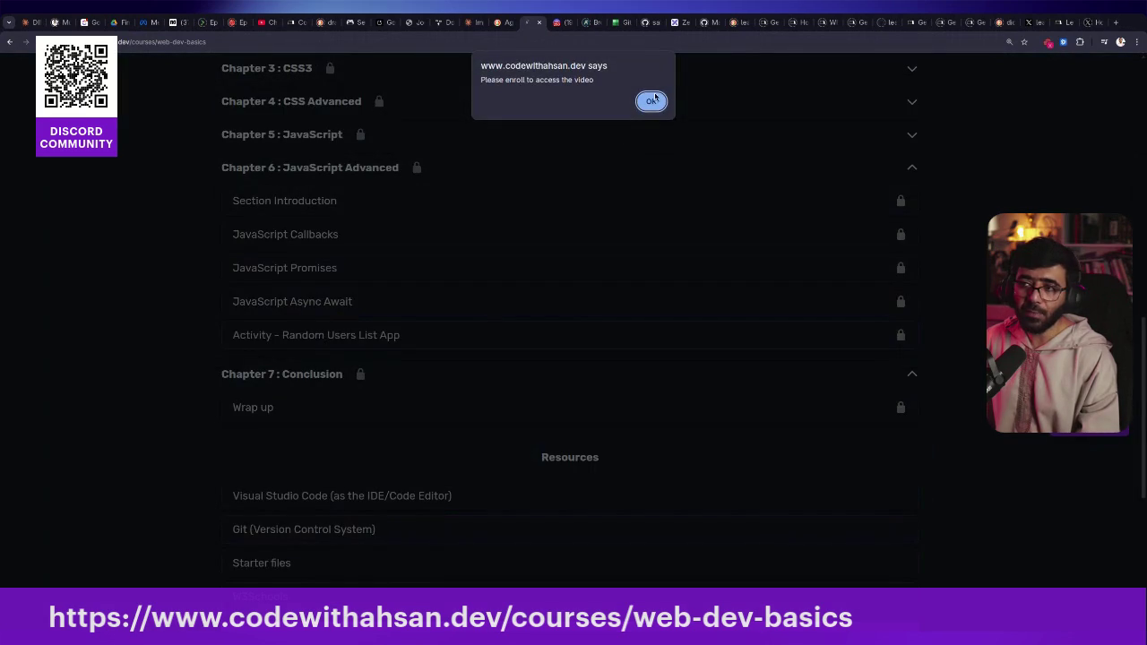
click(652, 100)
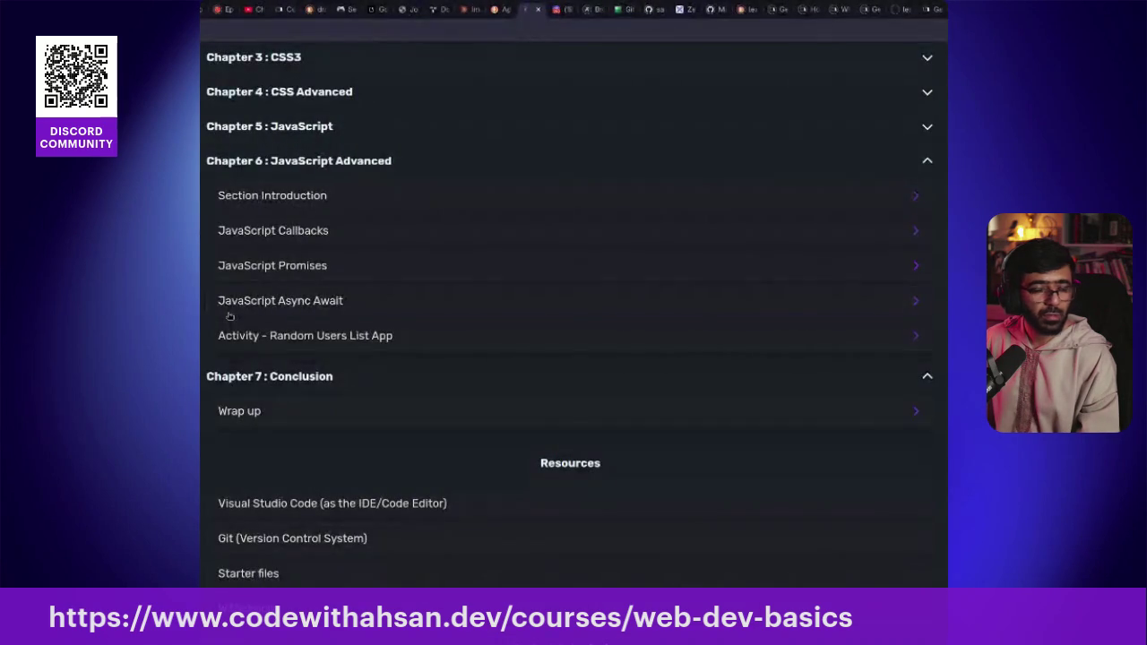
Play the Random Users List App activity video from 1:02:12, then return to the JourneyPath tab
scroll(809, 261, down, 3)
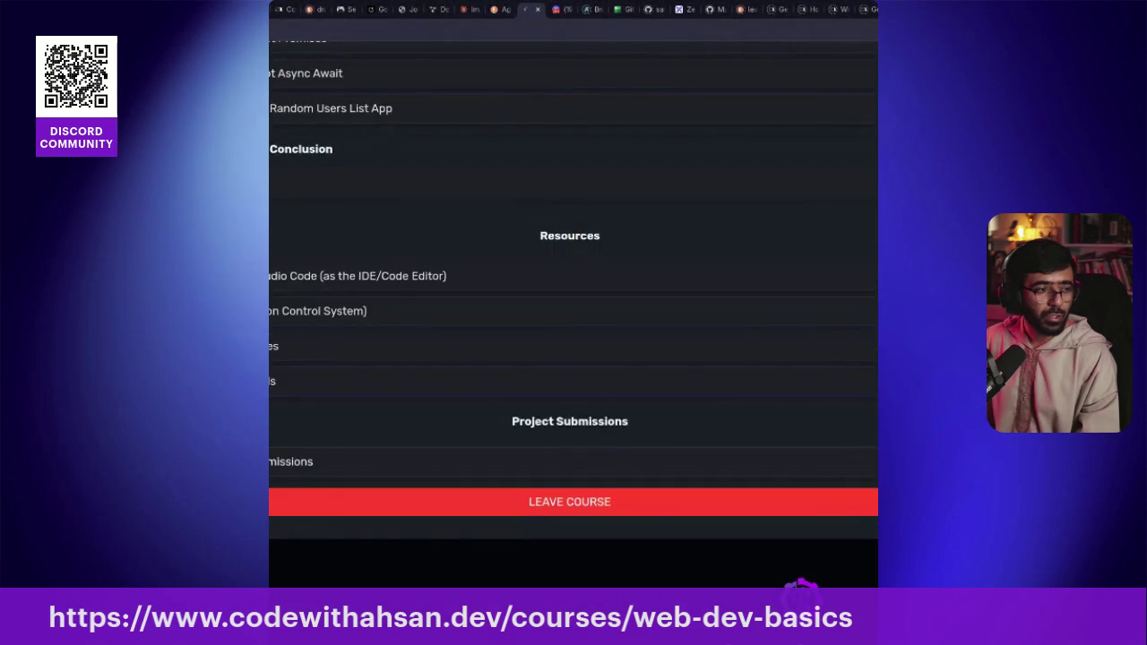
scroll(810, 261, up, 4)
scroll(717, 413, down, 3)
scroll(717, 413, up, 10)
scroll(640, 353, down, 5)
scroll(640, 353, up, 5)
scroll(639, 353, down, 3)
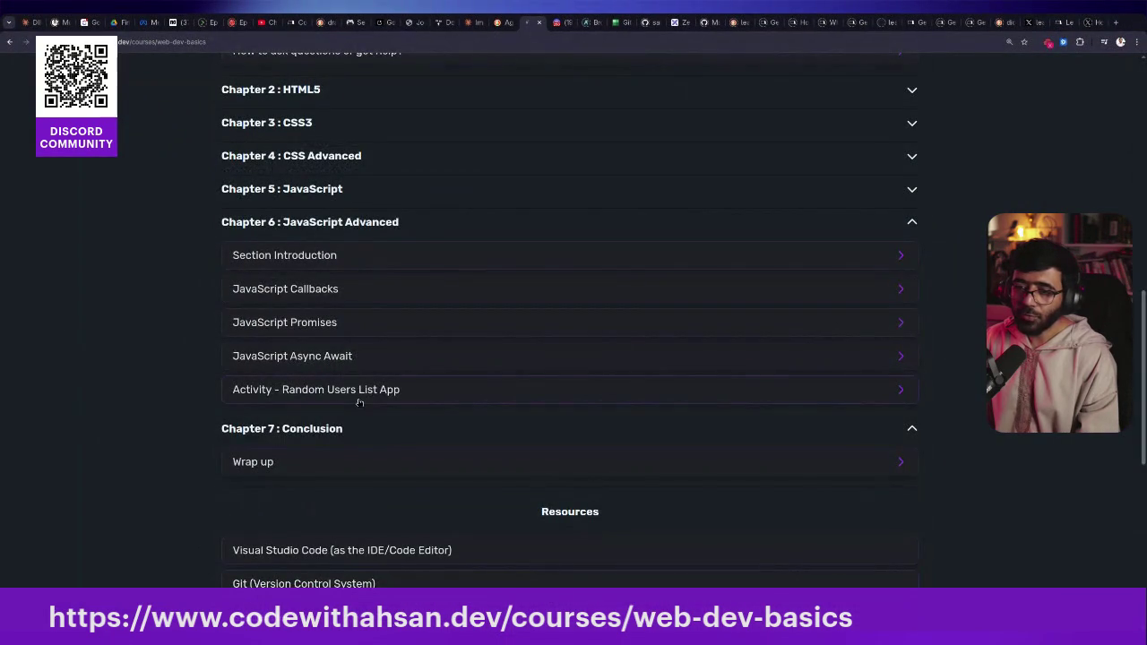
click(714, 398)
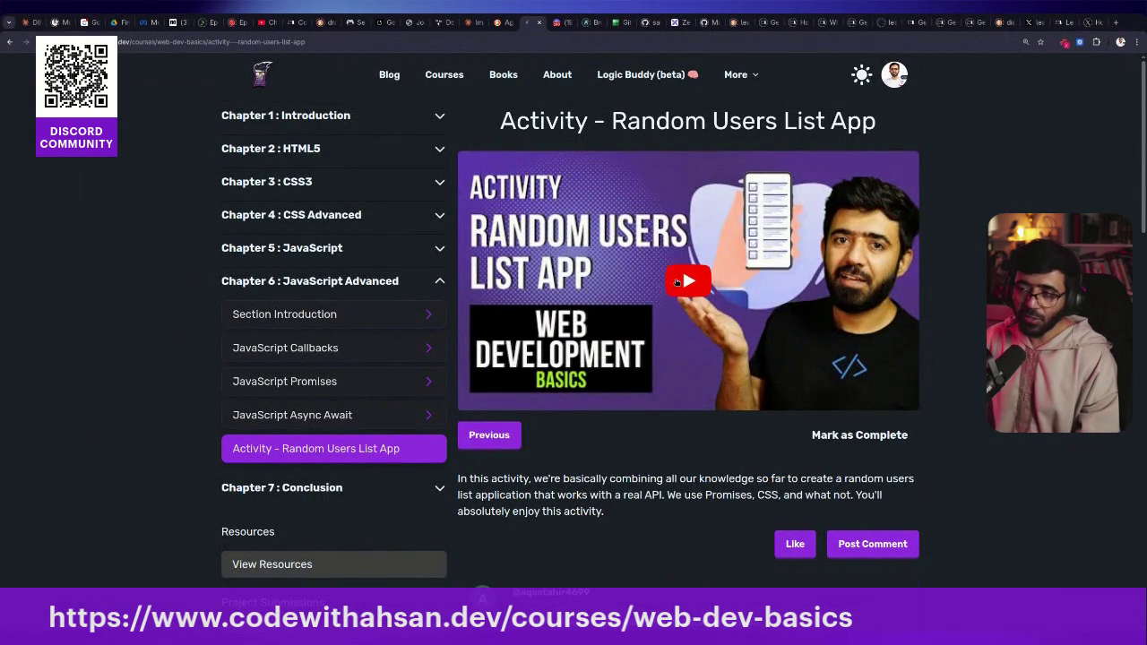
click(677, 282)
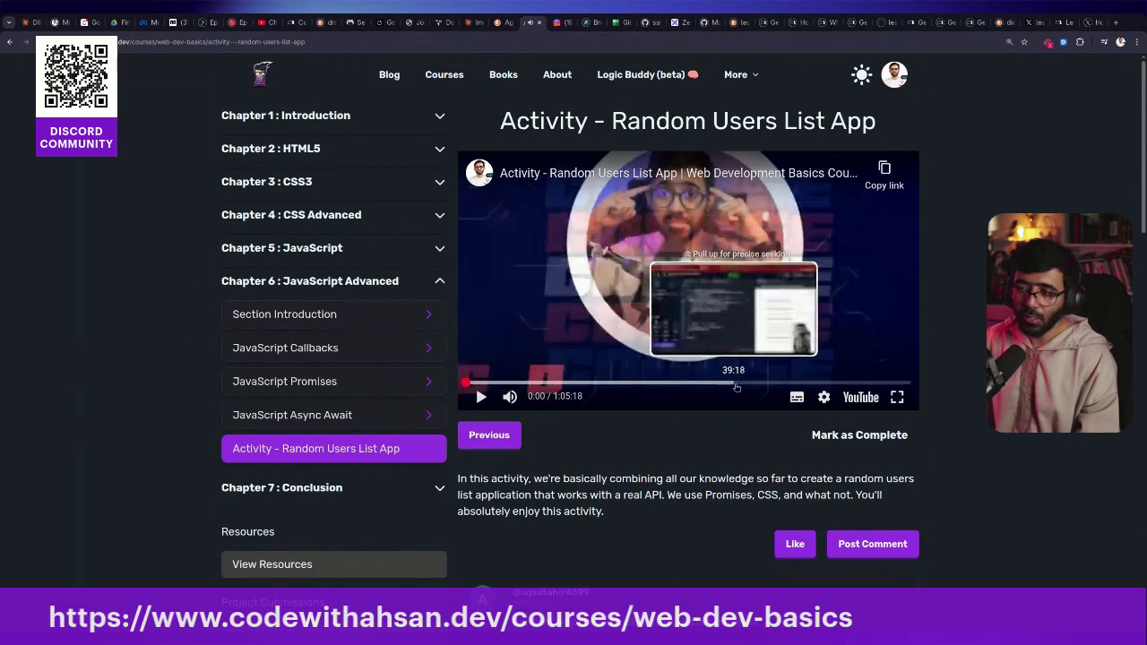
click(890, 383)
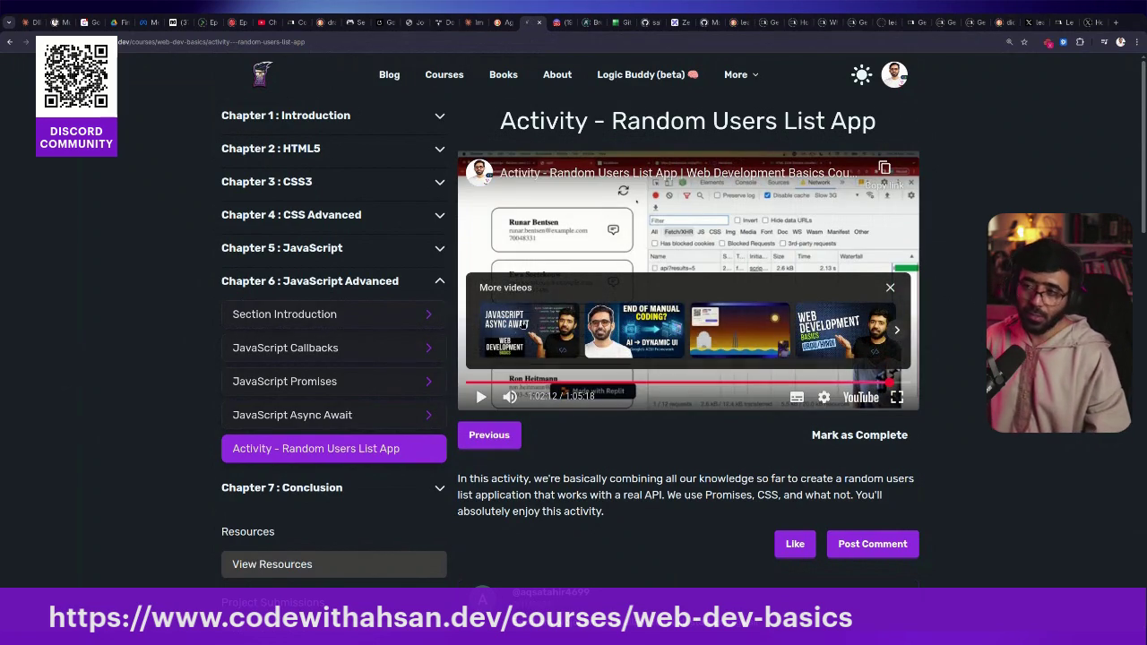
click(890, 287)
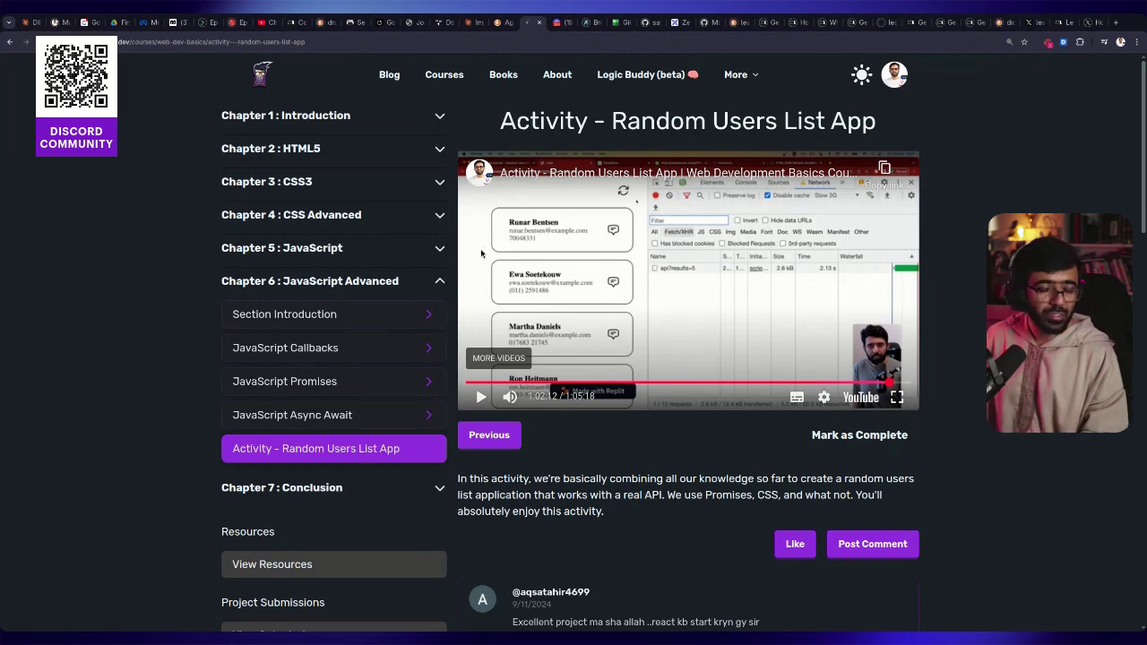
click(409, 22)
scroll(445, 376, up, 10)
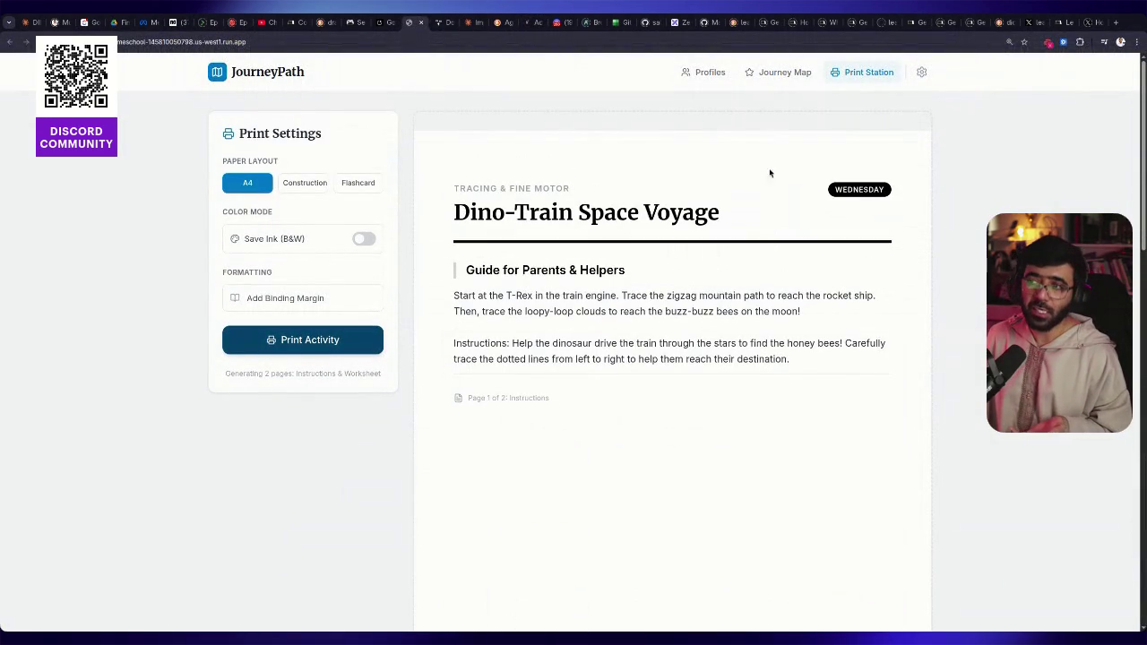
Review the Tuesday Galactic Dino-Train Journey worksheet, then open the project's source code in AI Studio
click(698, 73)
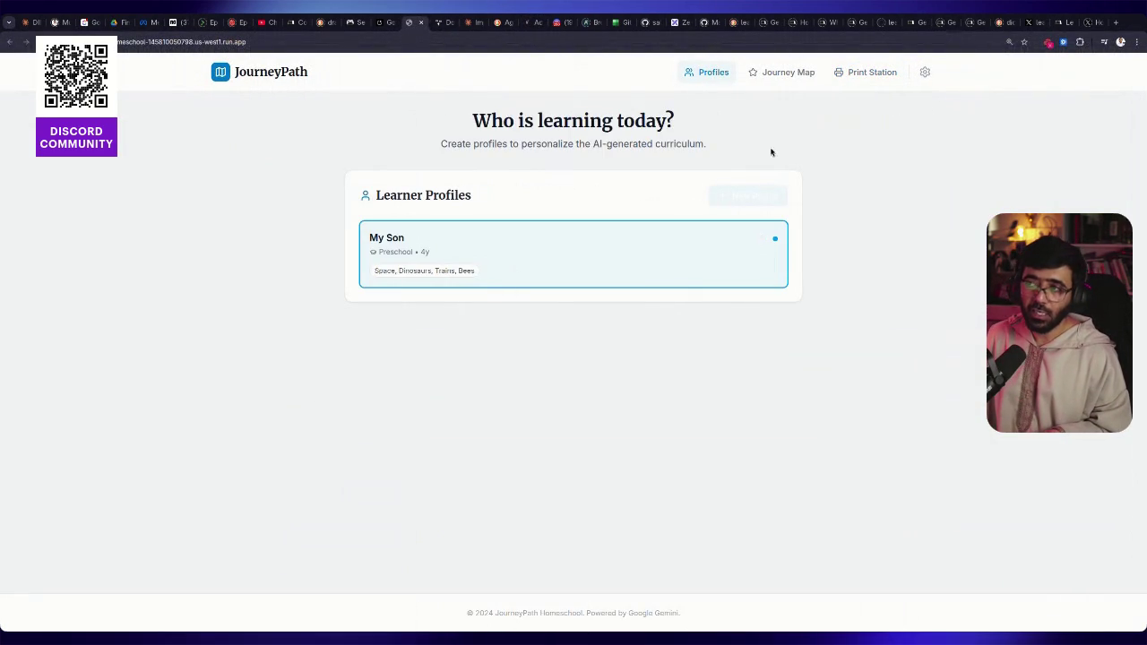
click(767, 76)
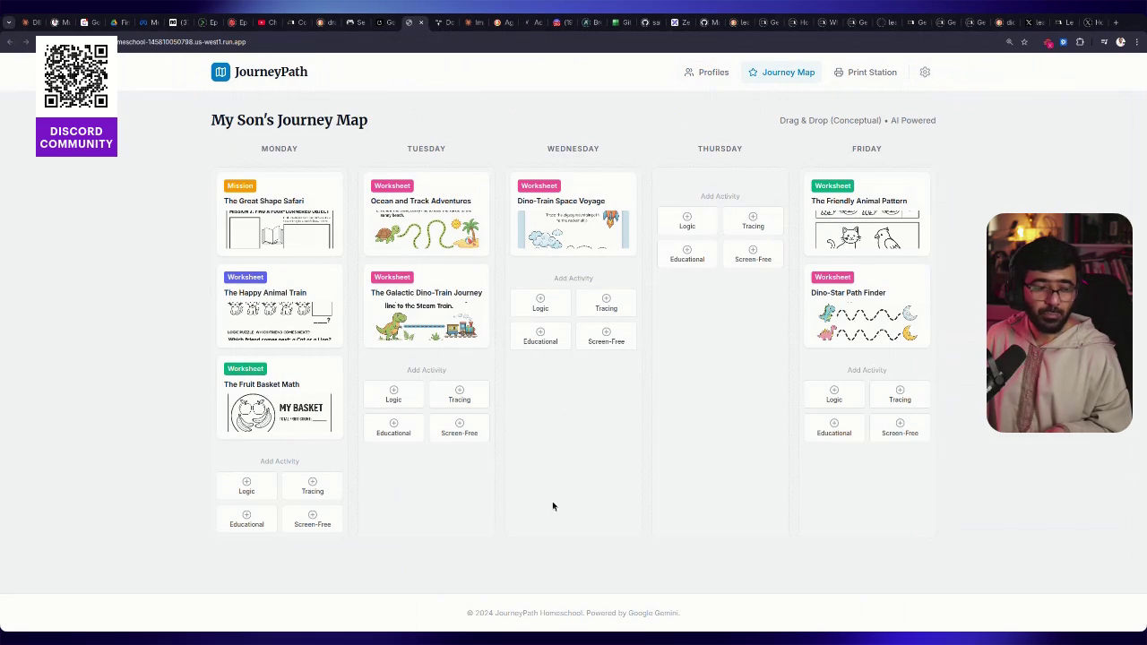
click(420, 323)
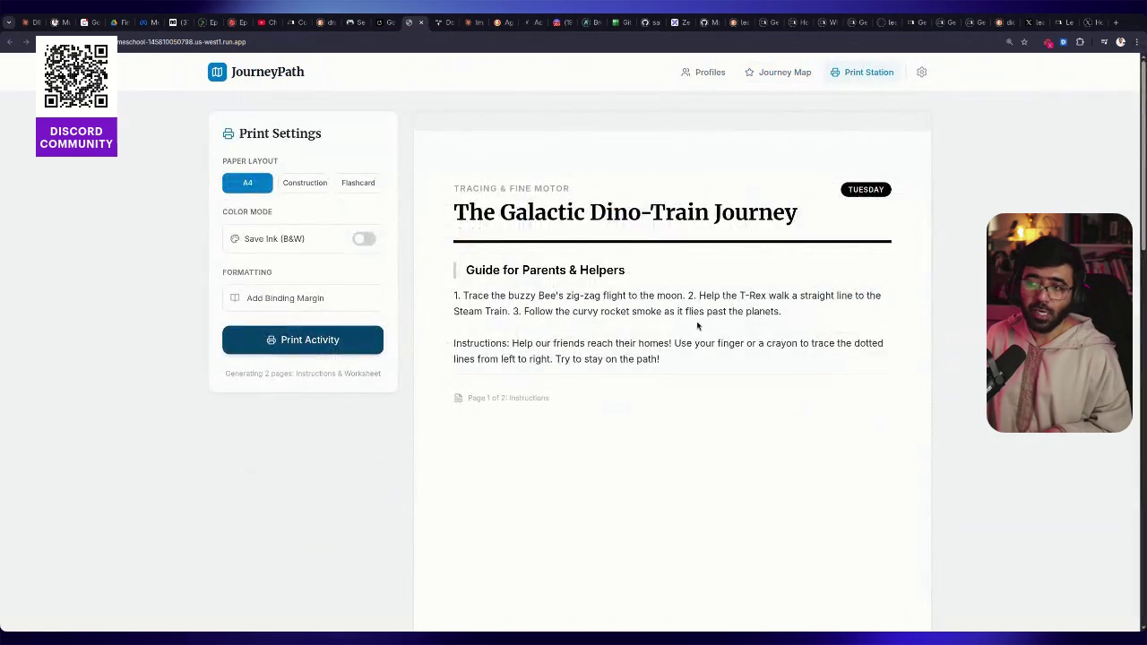
scroll(698, 326, down, 5)
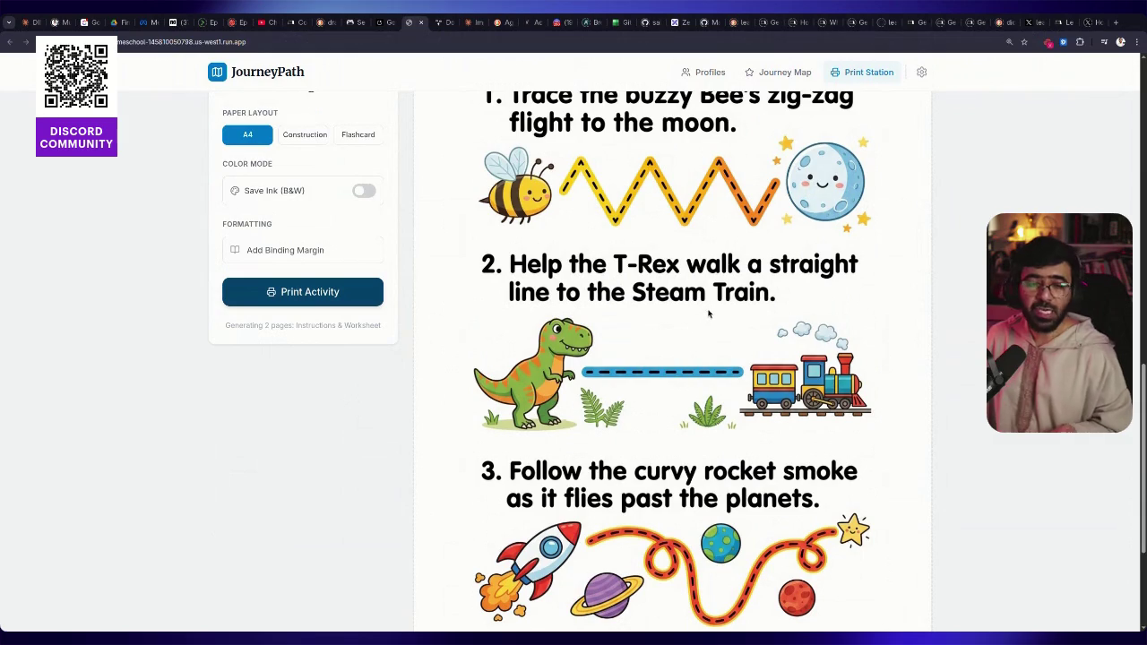
scroll(802, 325, up, 10)
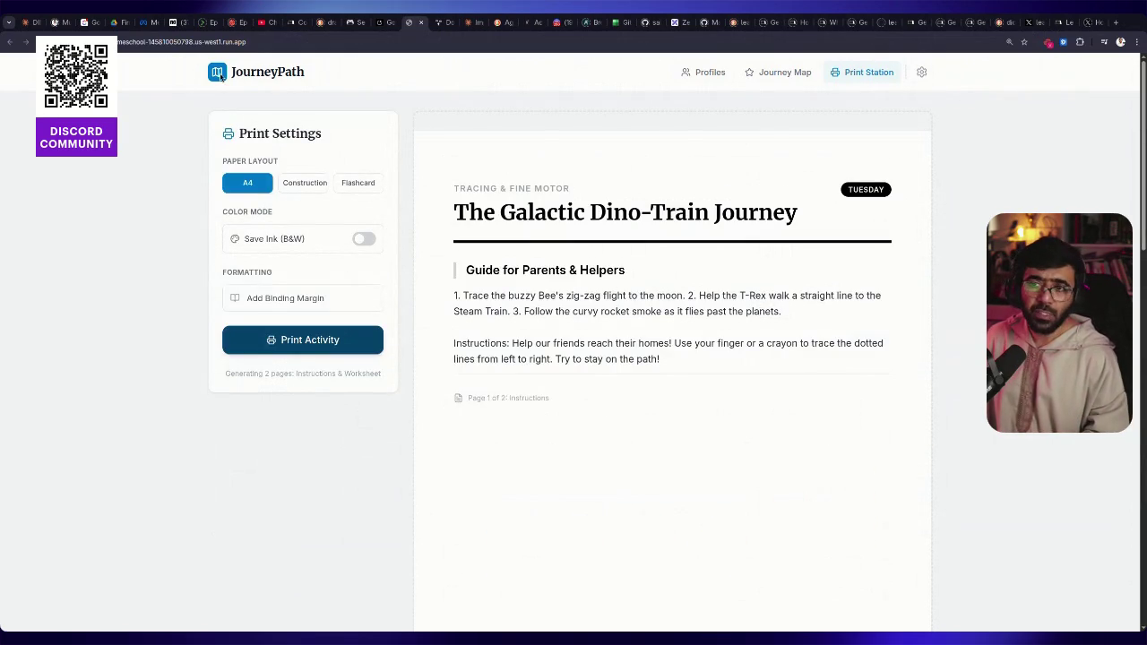
click(381, 21)
click(504, 123)
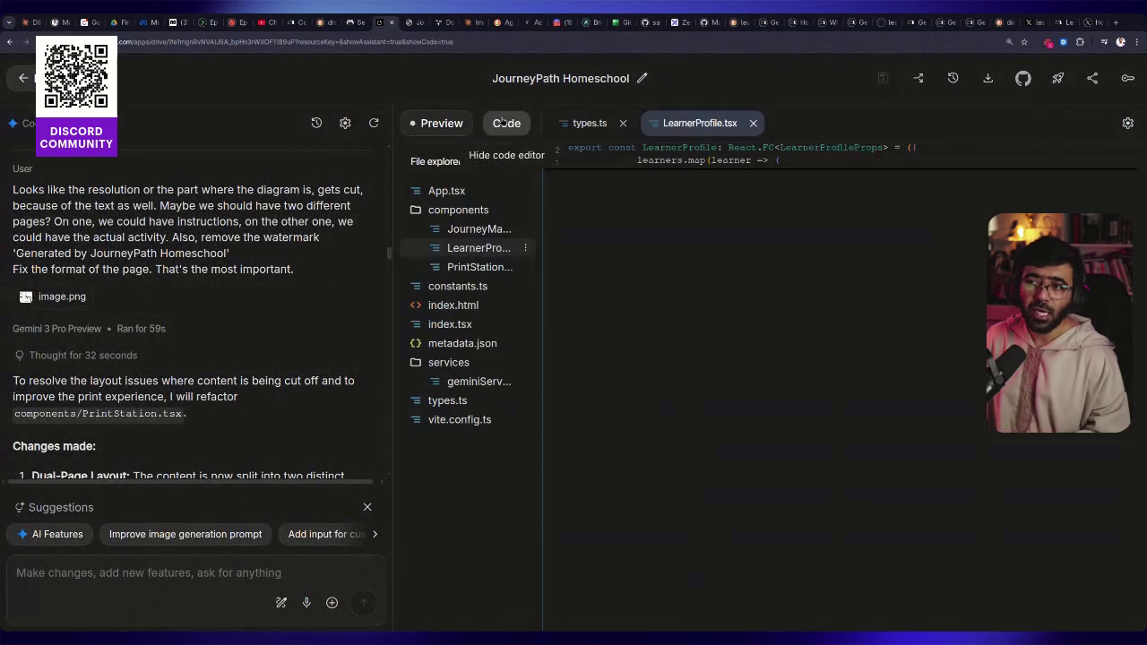
Open App.tsx and highlight its loadFromStorage helper while reading through the file
click(446, 191)
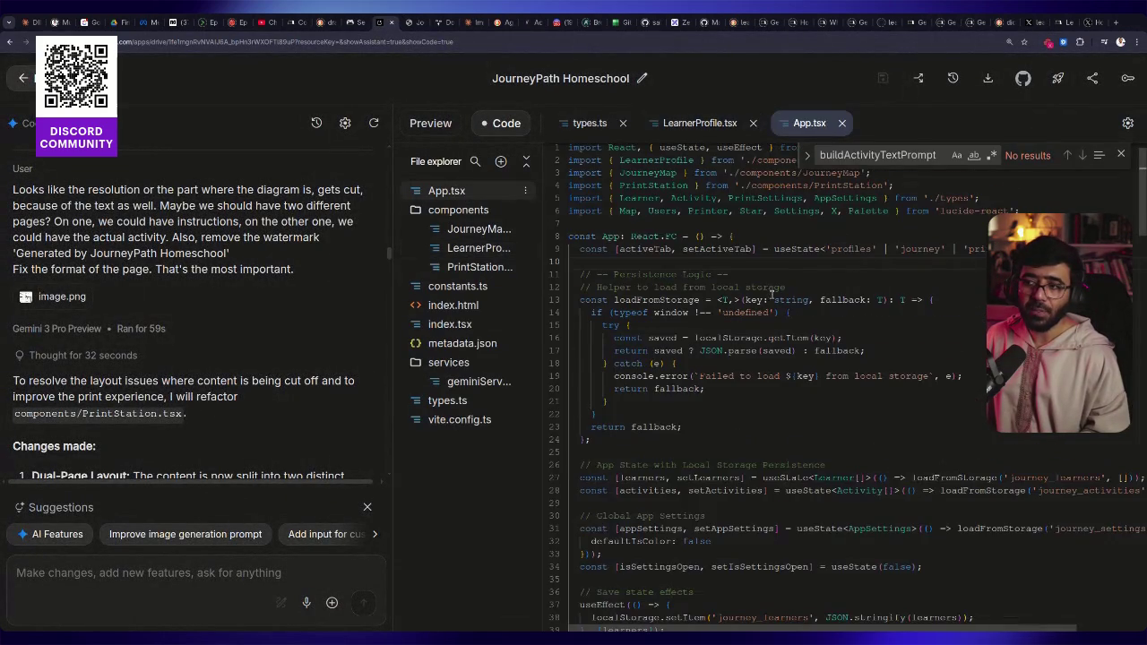
scroll(767, 293, down, 4)
scroll(767, 293, up, 4)
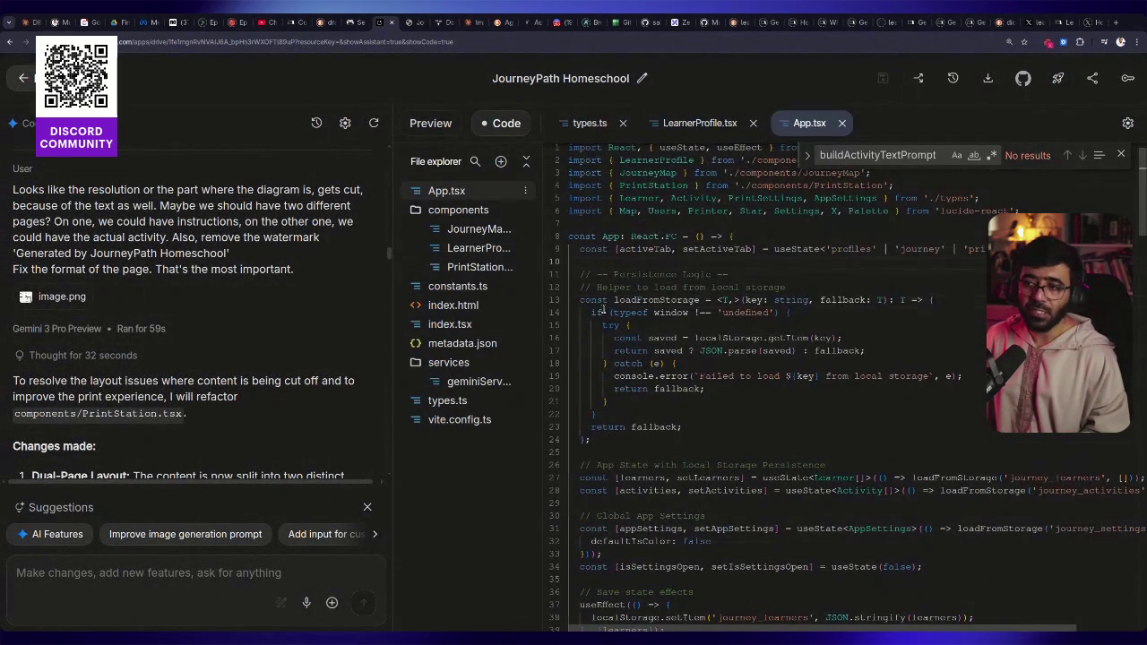
drag(580, 300, 730, 416)
scroll(727, 408, down, 20)
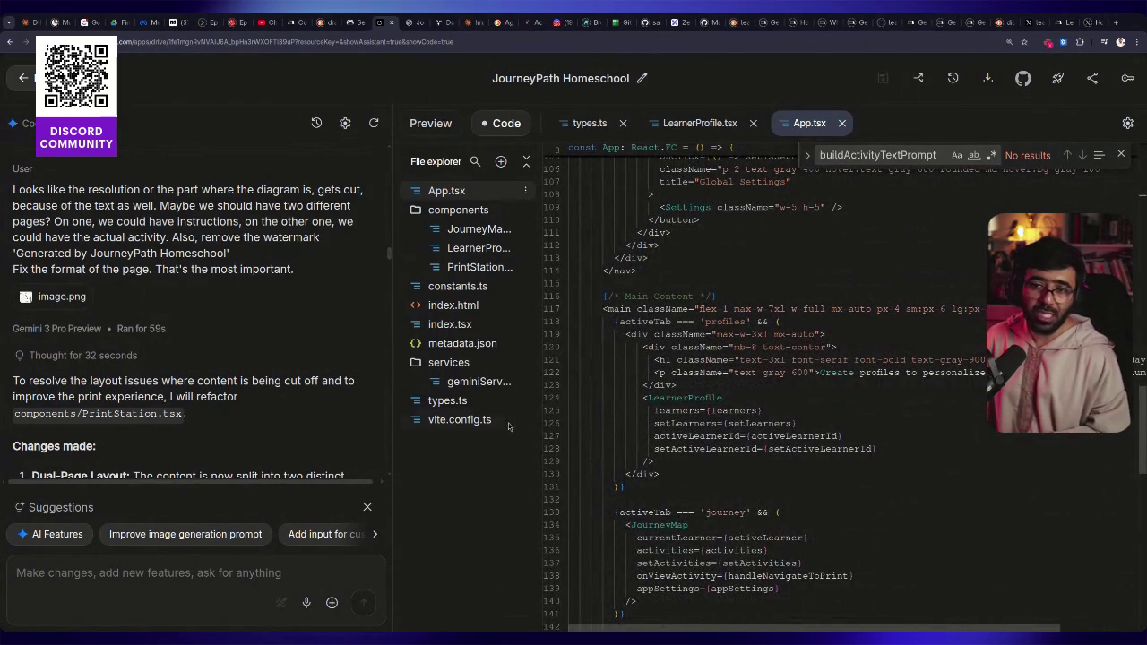
scroll(243, 397, up, 15)
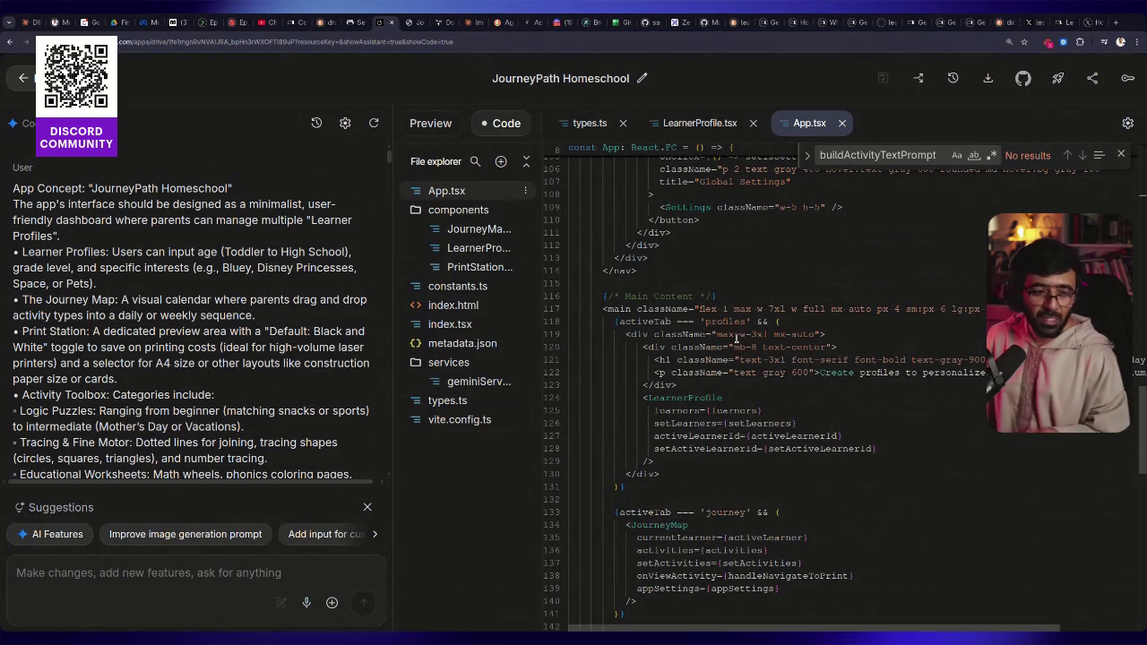
scroll(737, 339, down, 10)
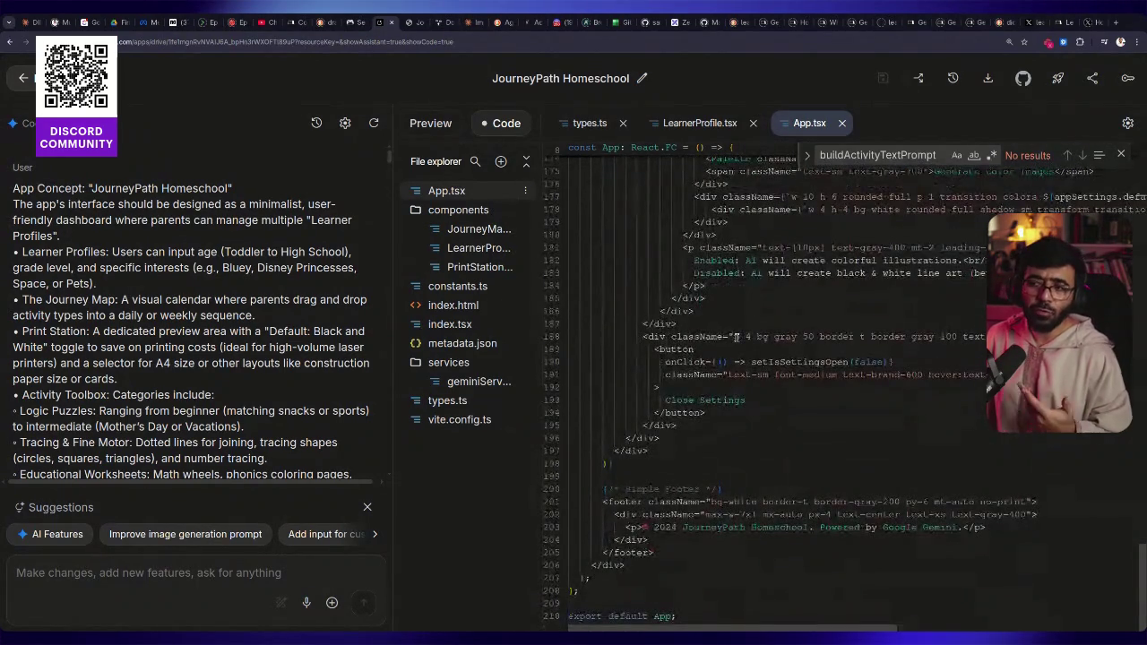
Open JourneyMap.tsx, PrintStation.tsx and constants.ts, widening then narrowing the file list
click(480, 229)
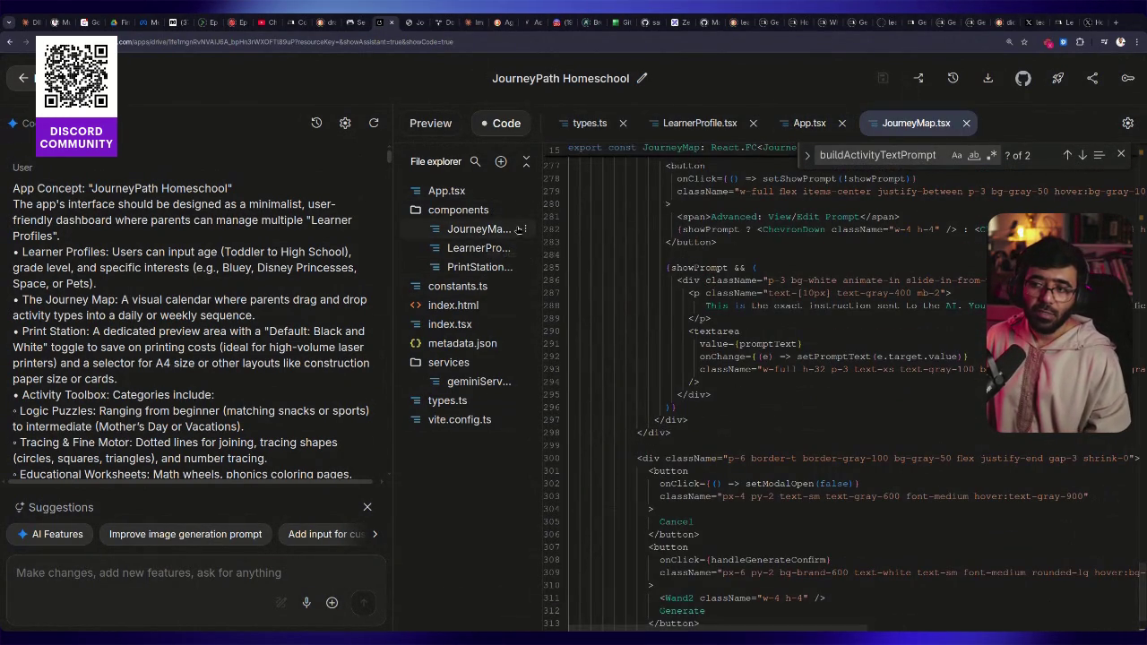
drag(541, 193, 698, 192)
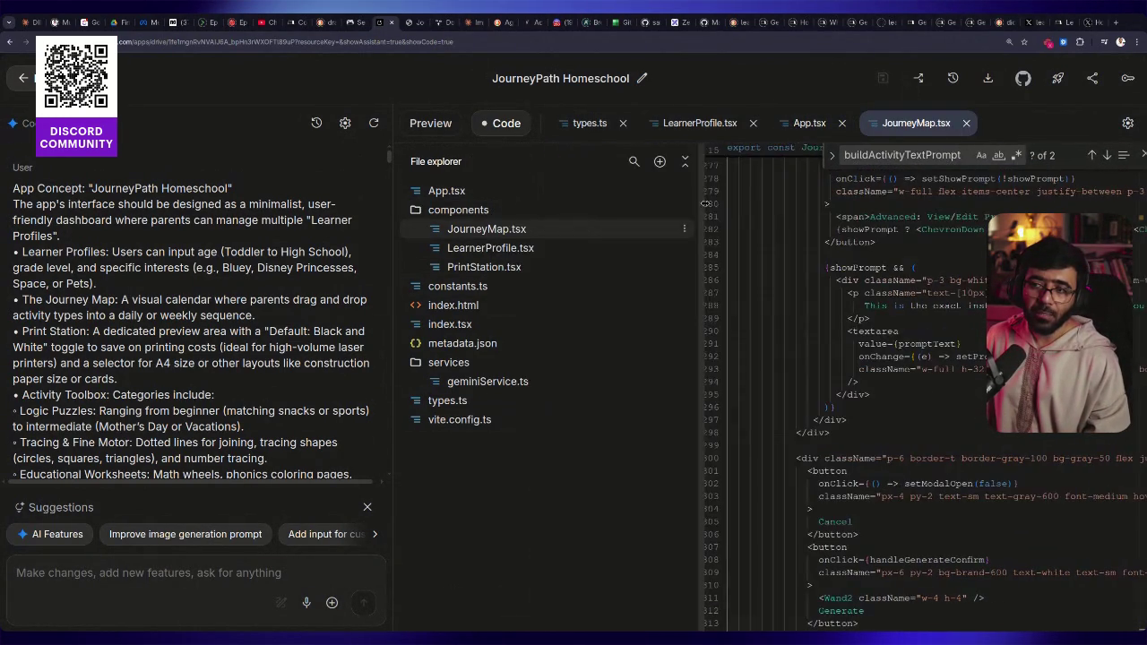
click(489, 267)
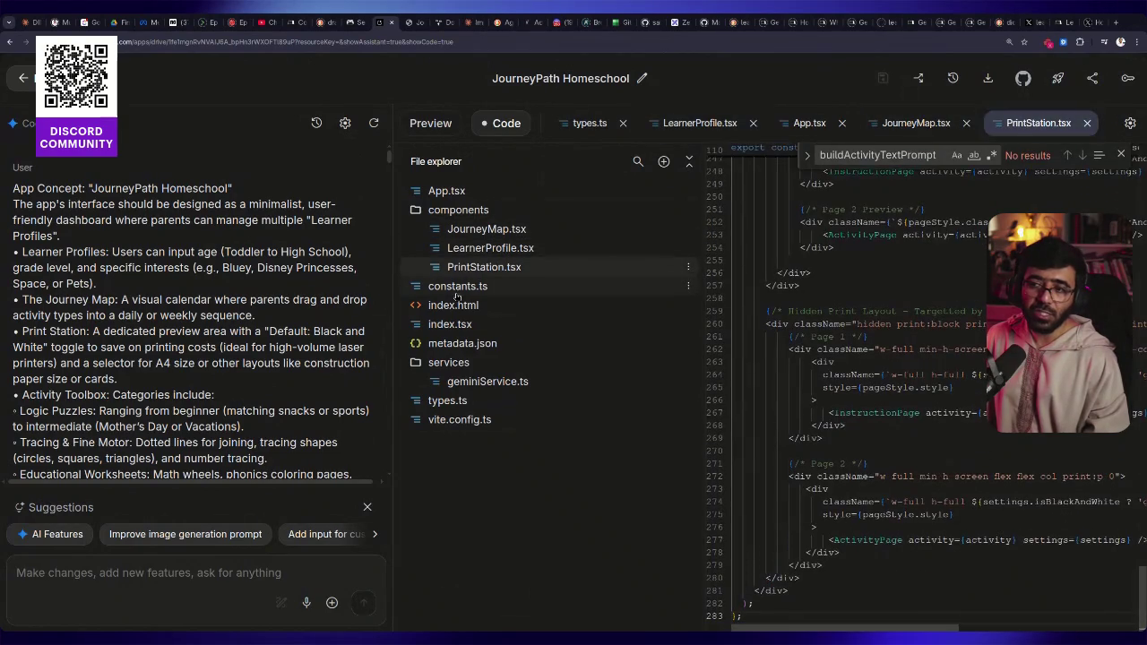
click(459, 289)
drag(704, 260, 556, 251)
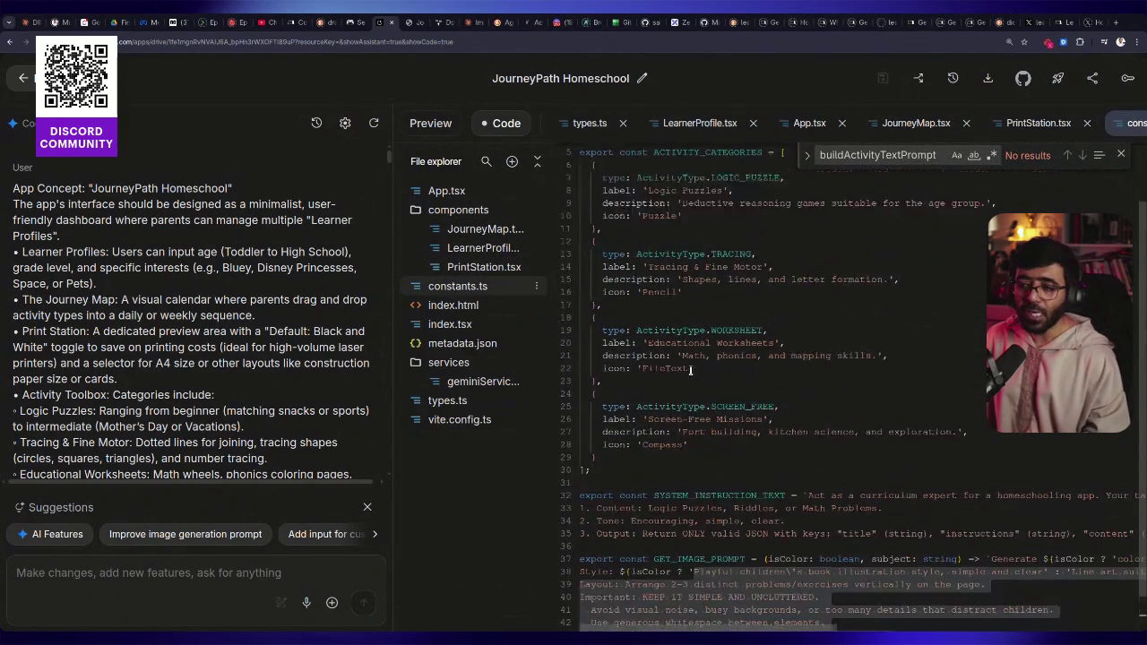
Highlight lines 16 through 42 of the code in constants.ts
scroll(807, 376, down, 2)
click(820, 398)
drag(627, 248, 887, 585)
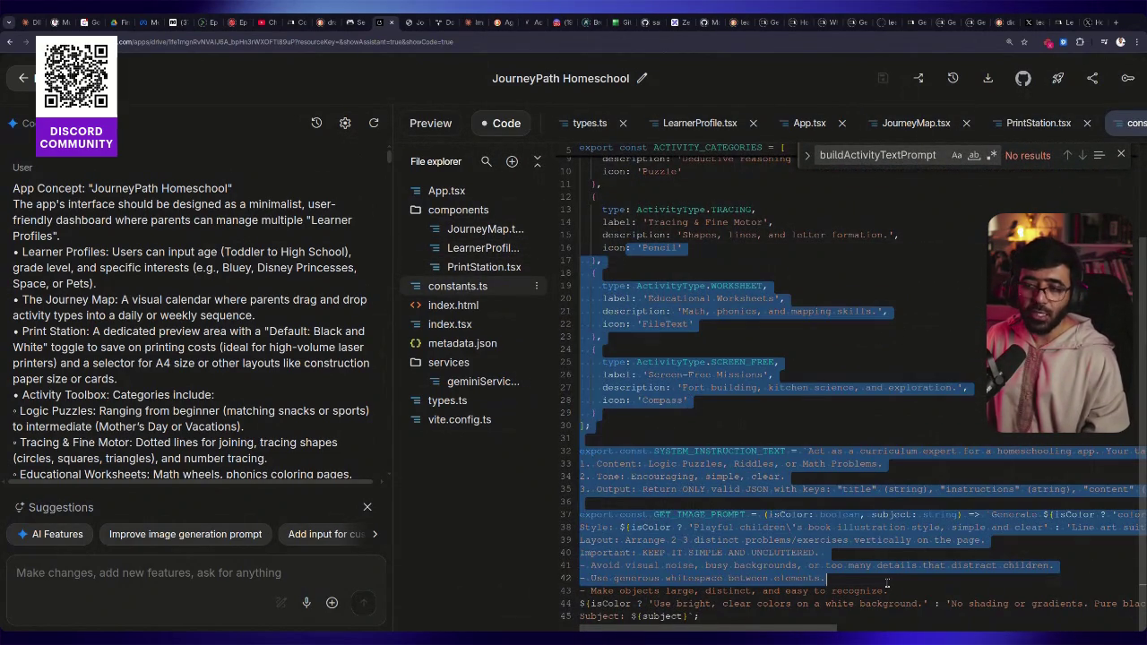
Open geminiService.ts, highlight the gemini-3-flash-preview model name, and scroll through the file
click(482, 382)
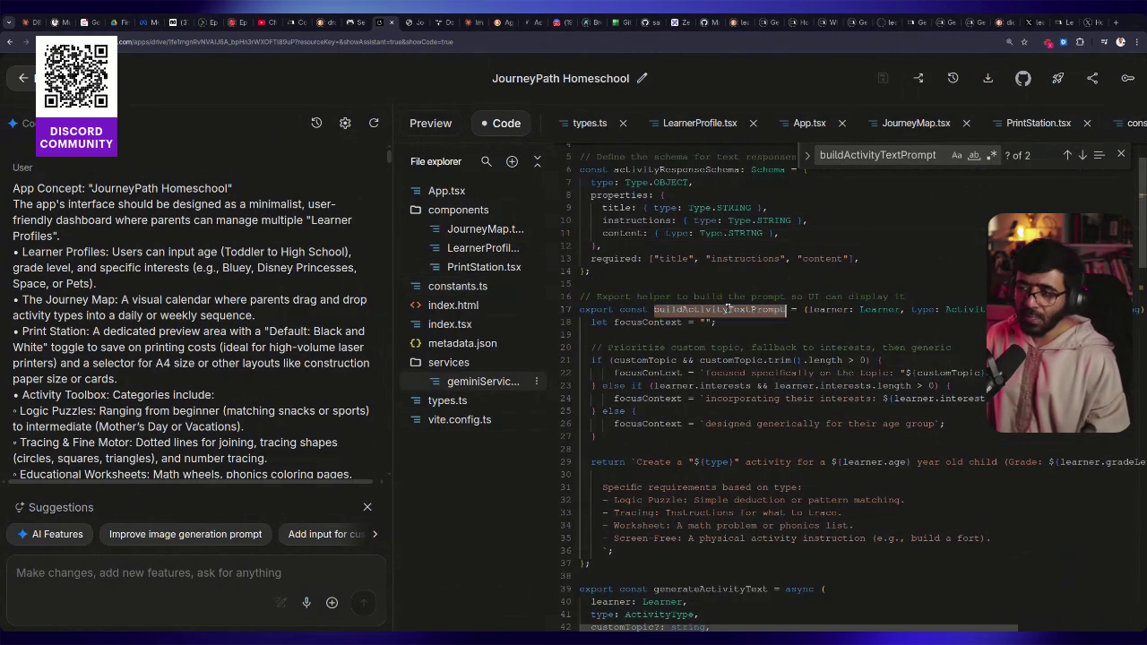
scroll(727, 313, down, 5)
scroll(727, 305, down, 2)
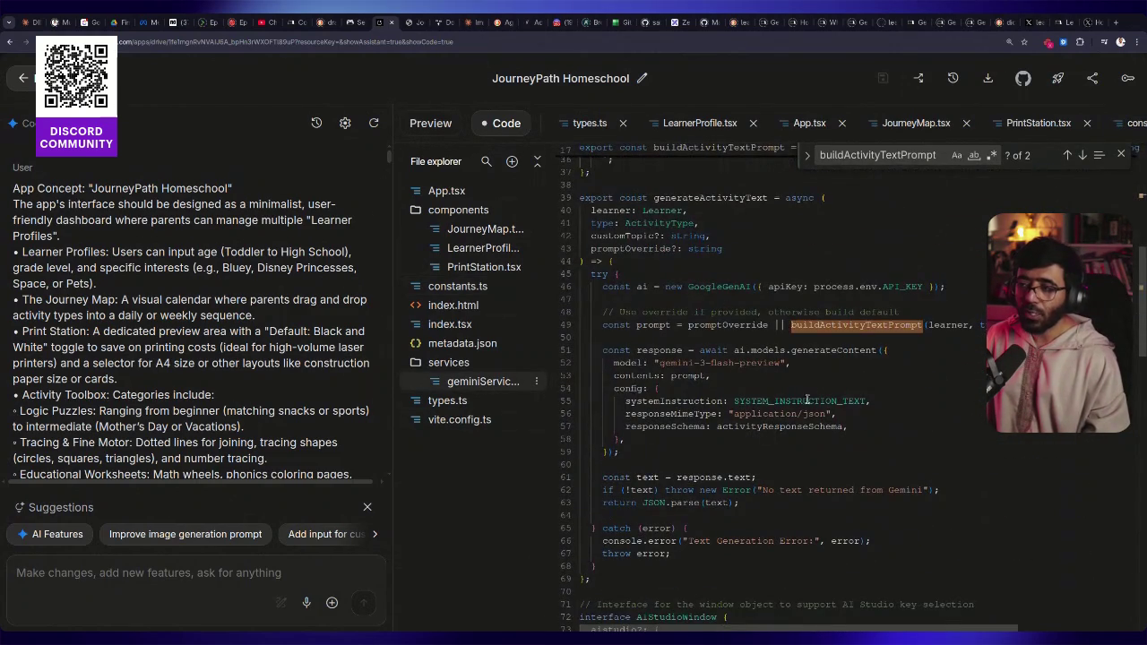
drag(655, 363, 786, 363)
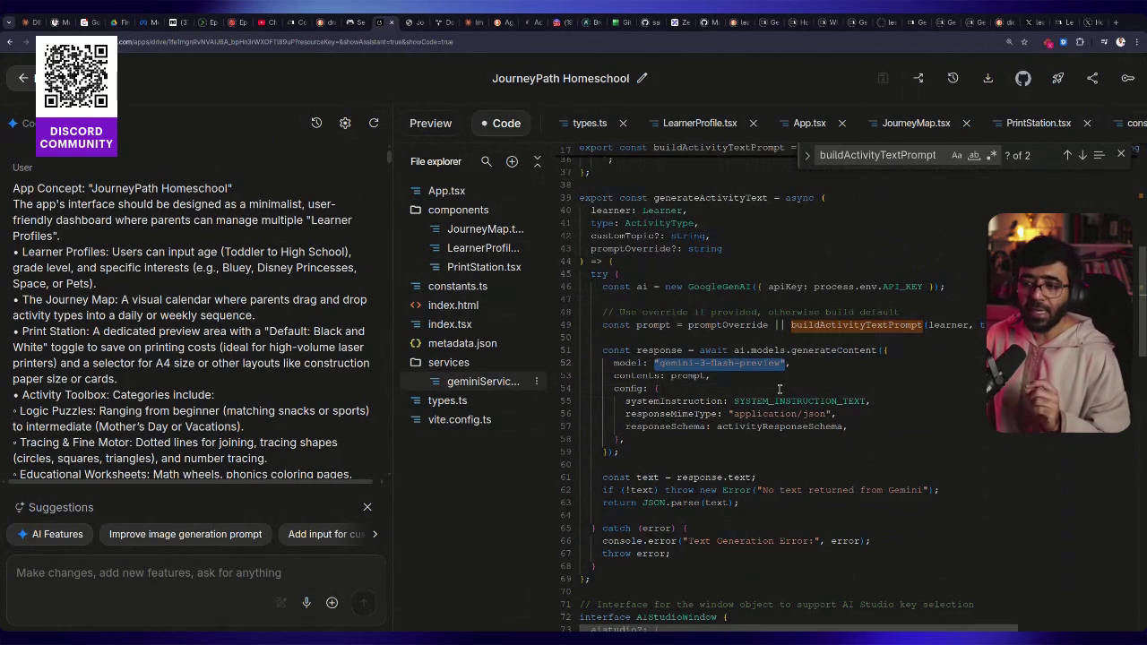
scroll(780, 390, down, 7)
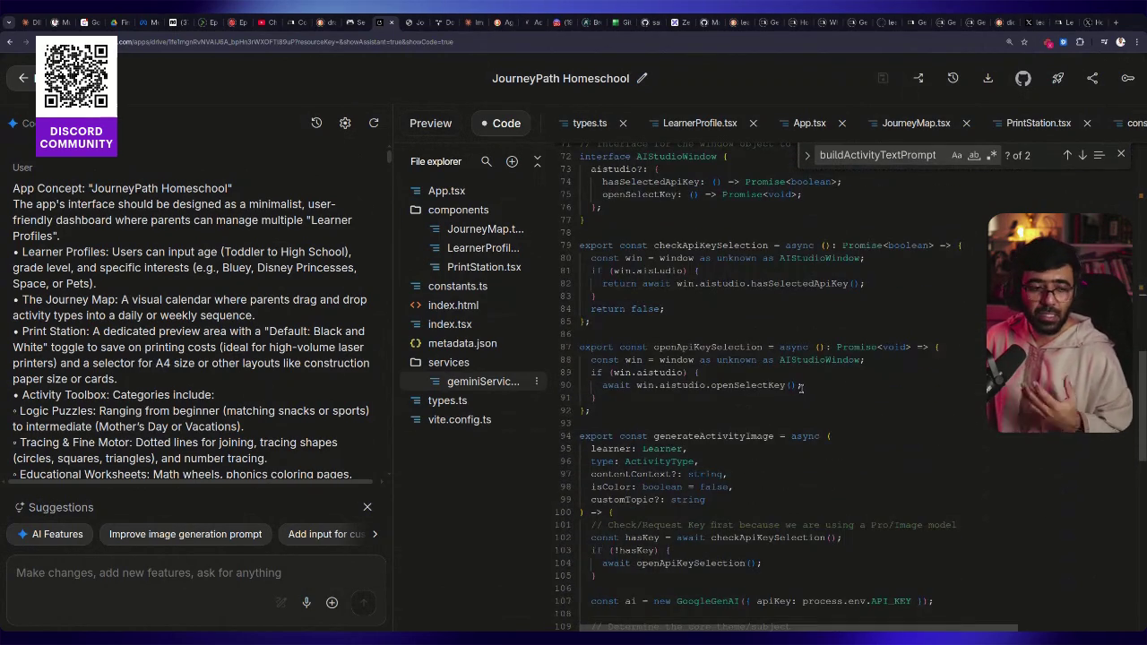
scroll(801, 388, down, 3)
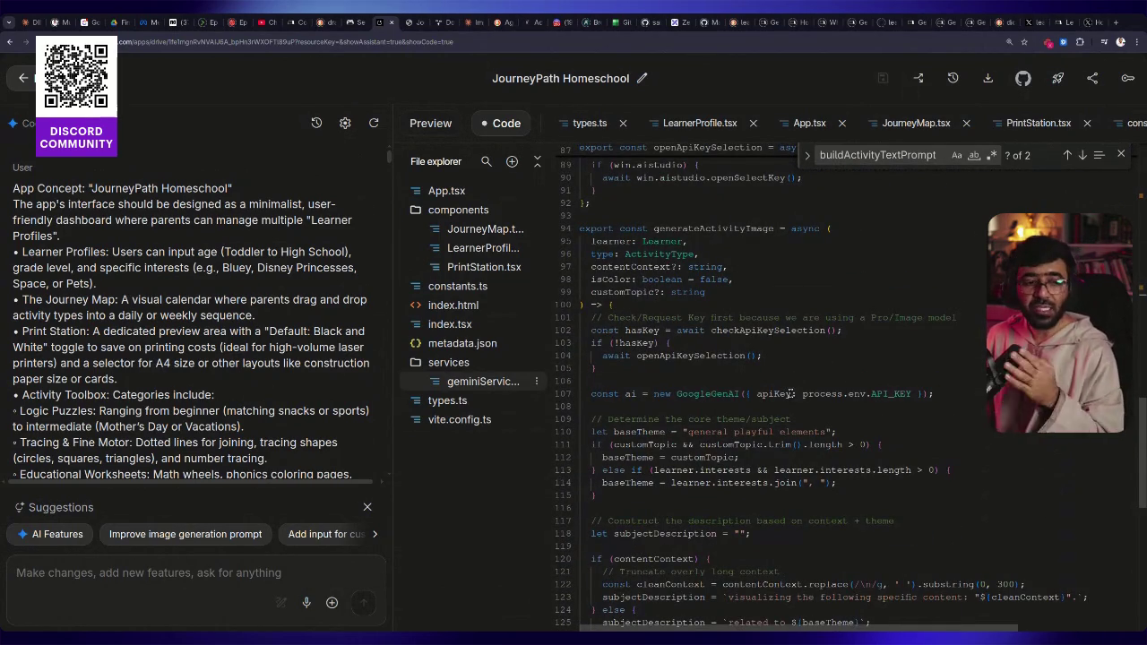
mouse_move(804, 397)
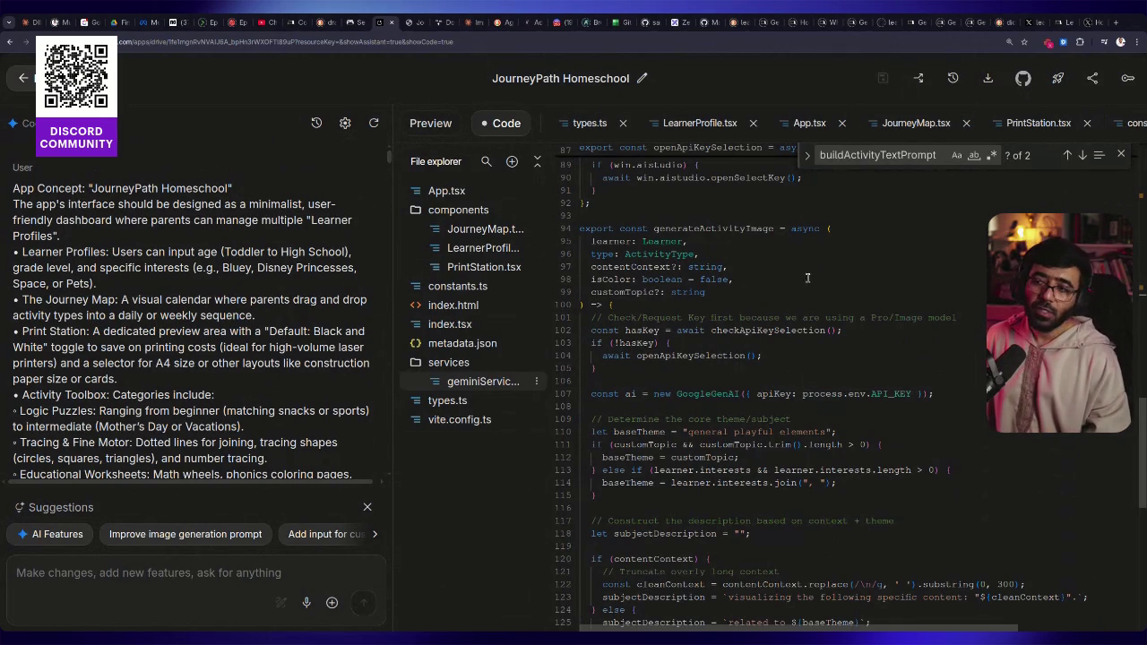
scroll(807, 279, down, 8)
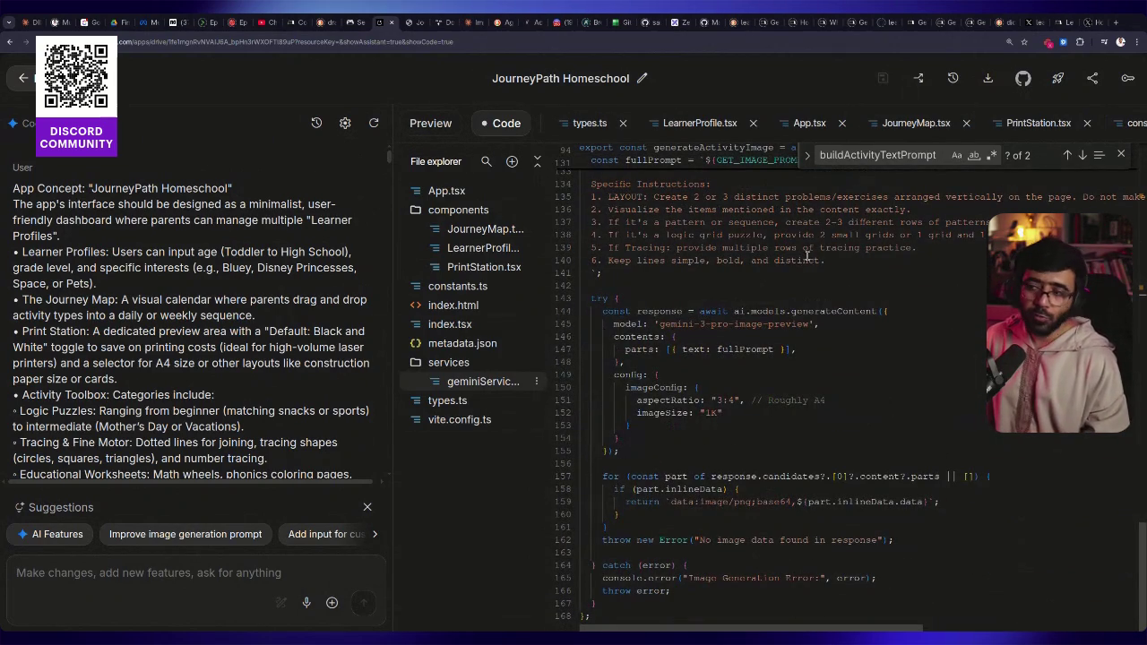
scroll(807, 250, up, 15)
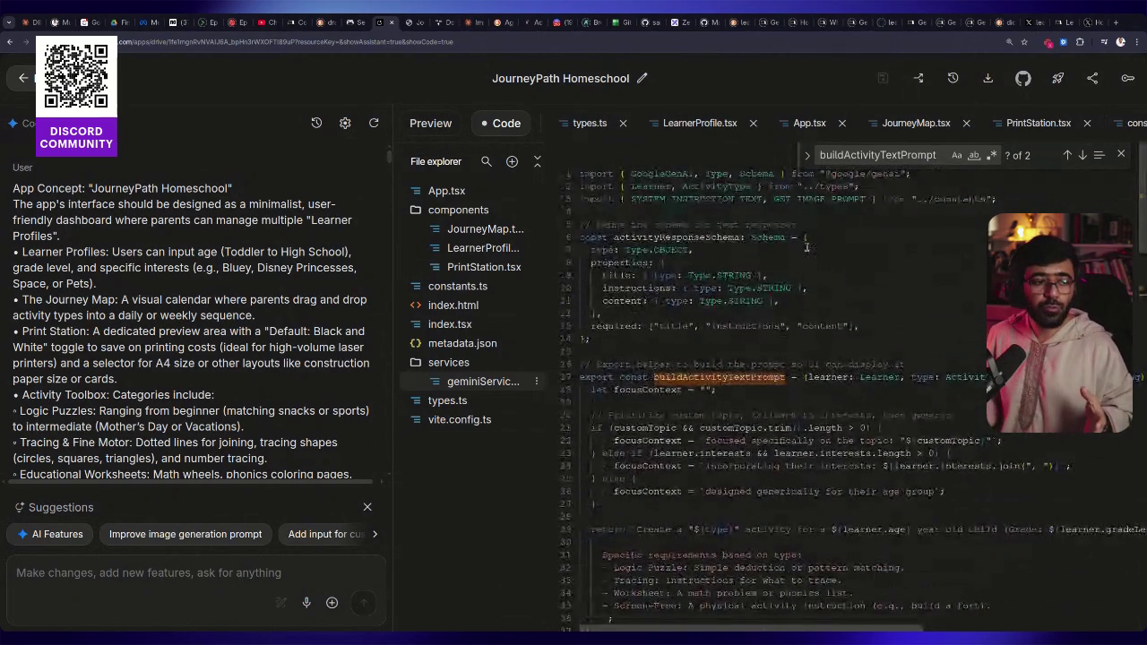
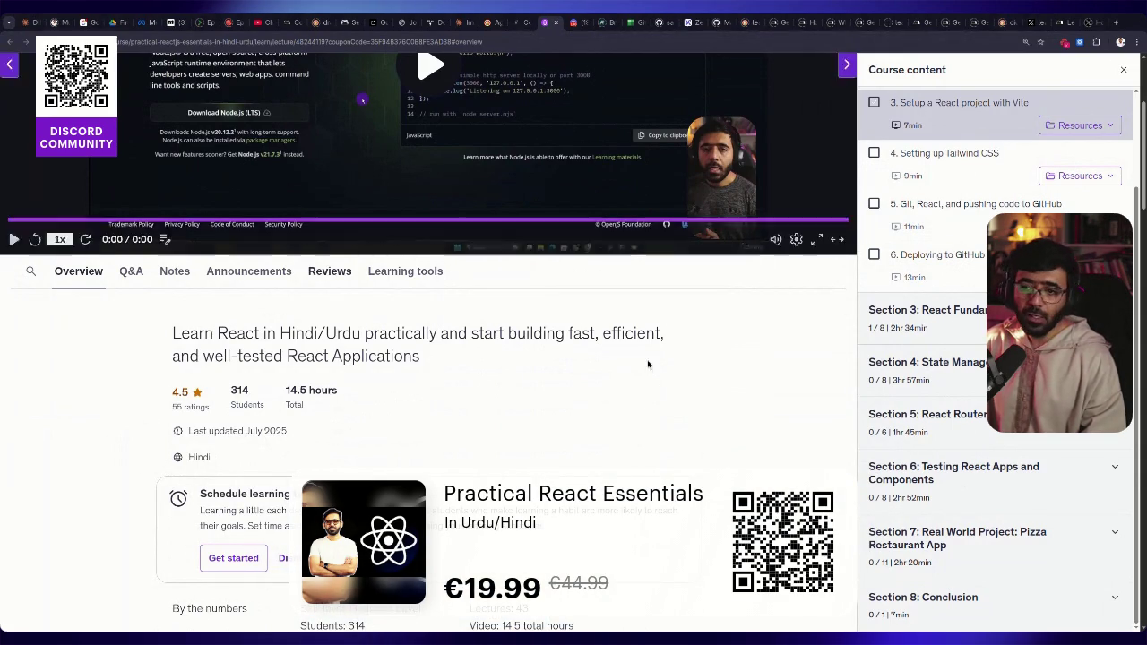
Expand Sections 6 and 7 and open lecture 42, 'Render Orders and Search from the header'
scroll(648, 364, down, 1)
click(1006, 480)
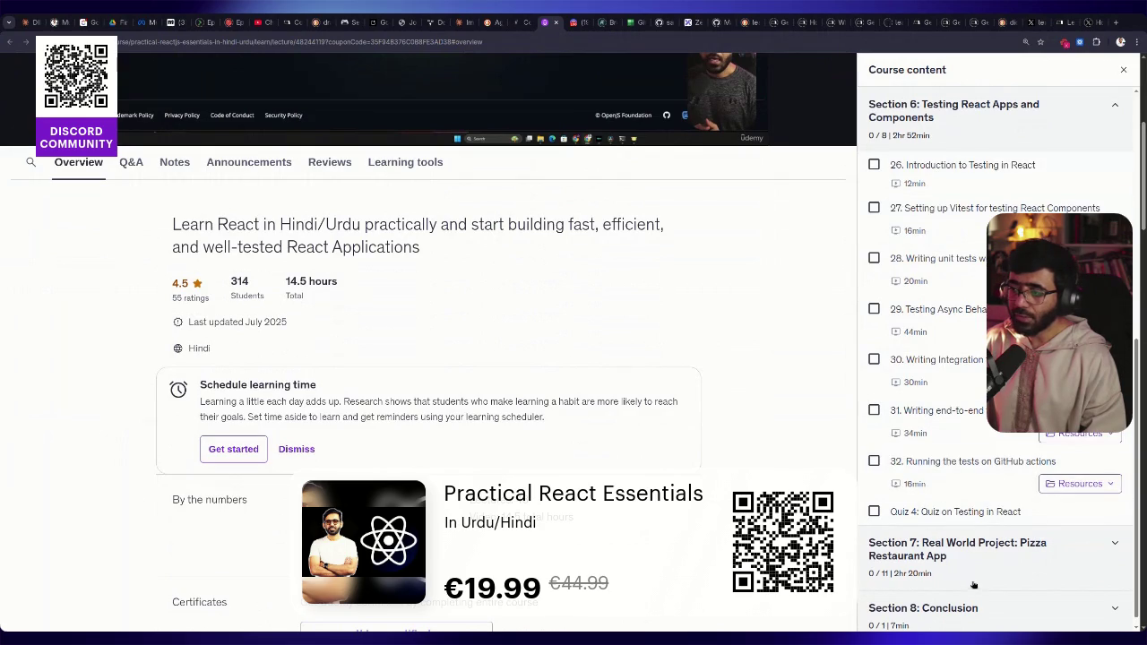
click(941, 548)
scroll(975, 435, down, 2)
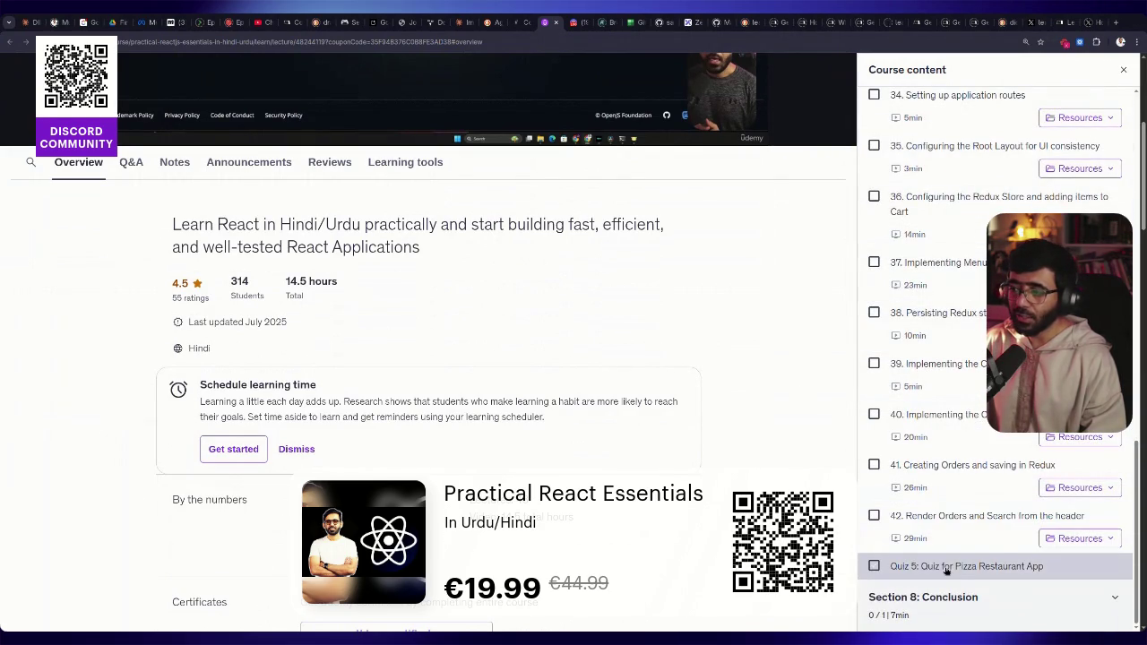
click(942, 537)
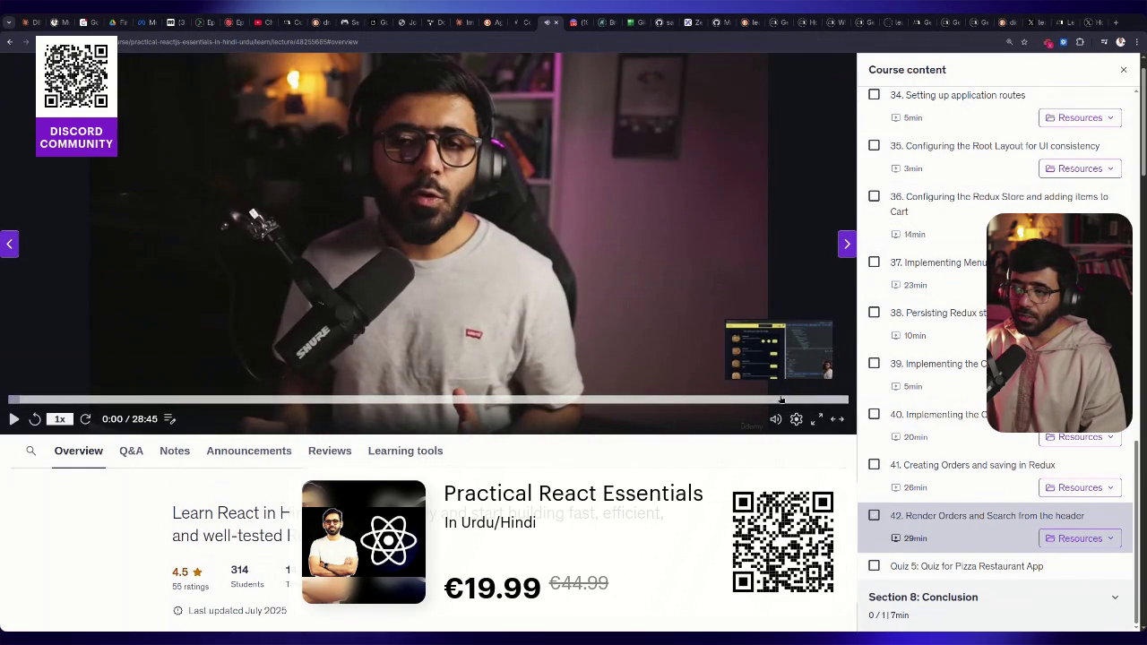
Scrub lecture 42's video to about 26:00, at the pizza homepage scene, and resume playback
click(779, 401)
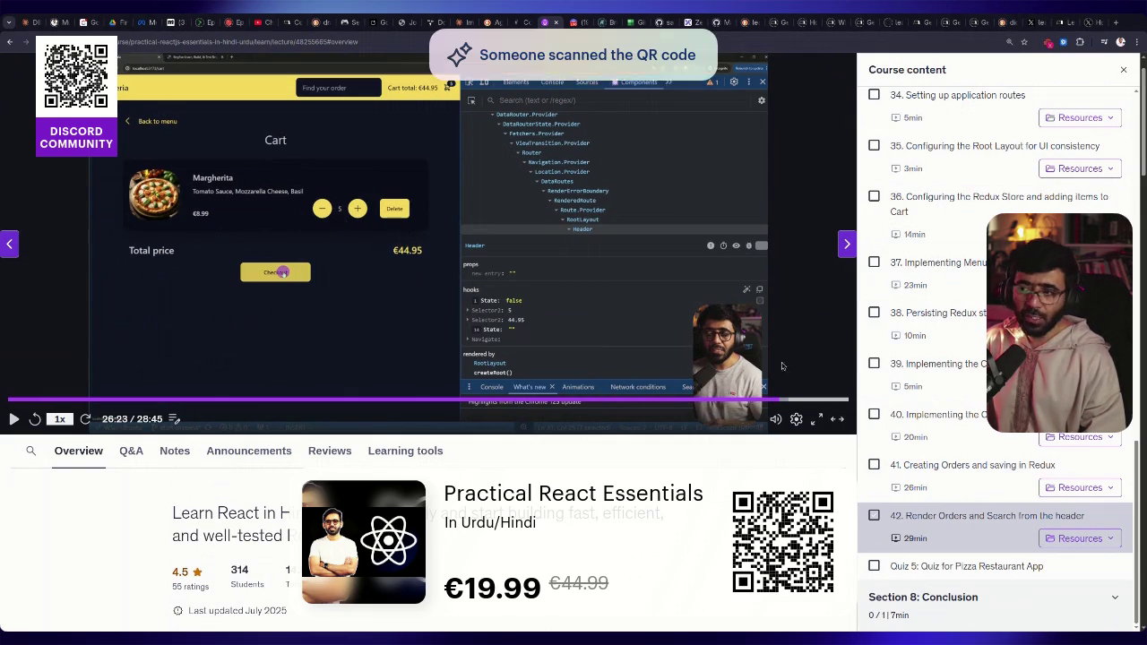
click(776, 401)
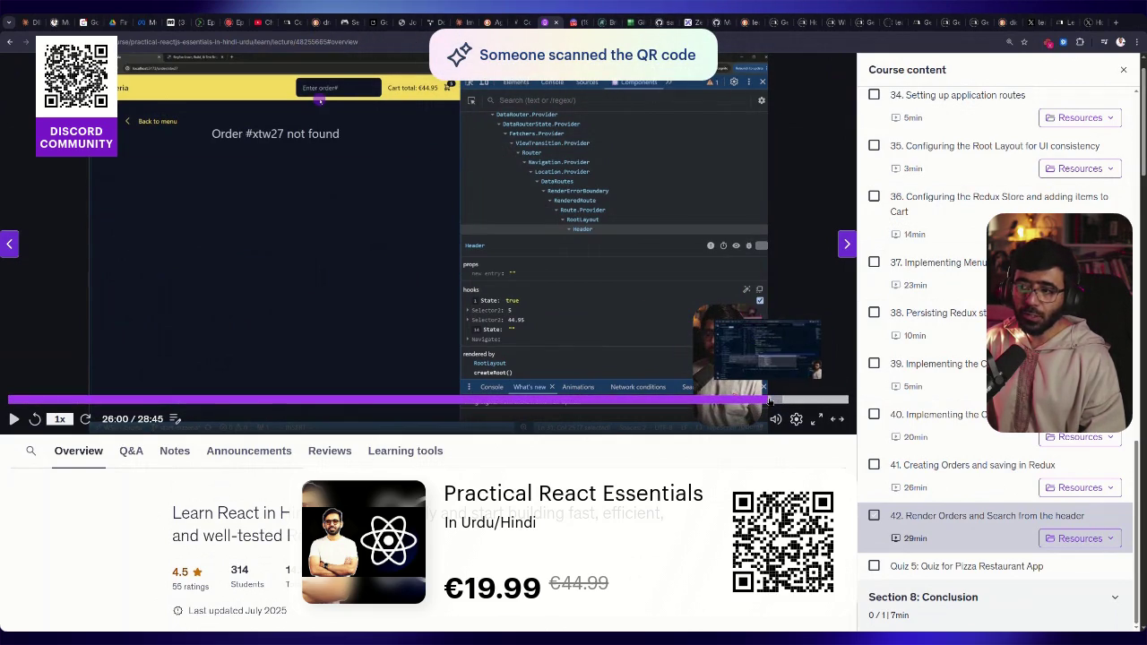
click(771, 400)
drag(774, 401, 778, 401)
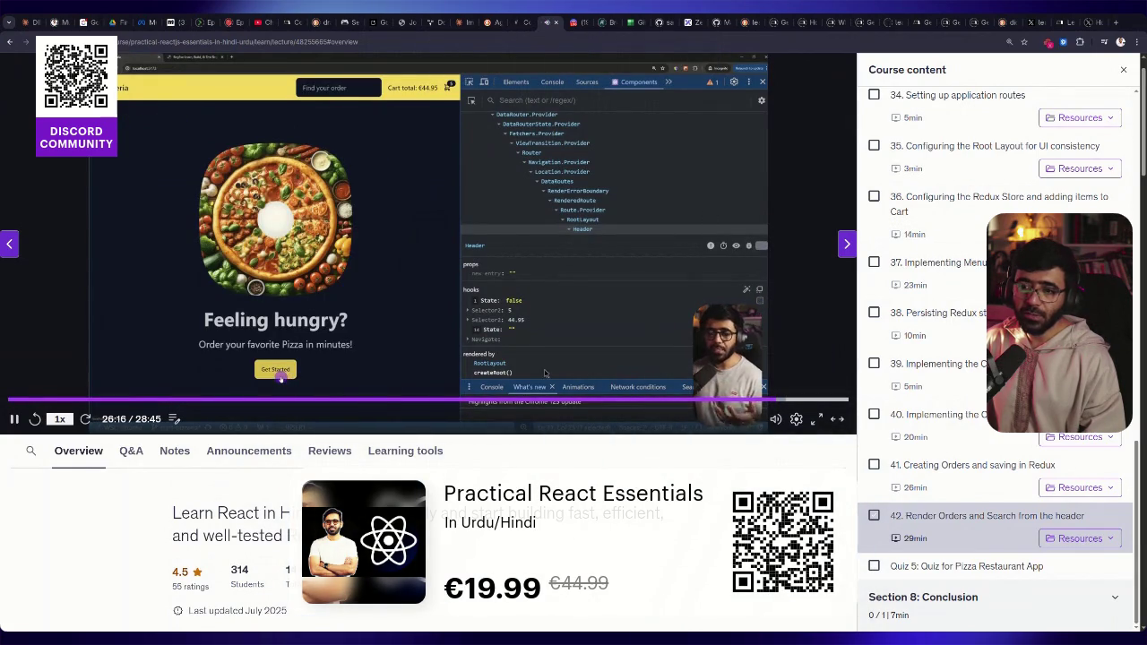
key(space)
key(space)
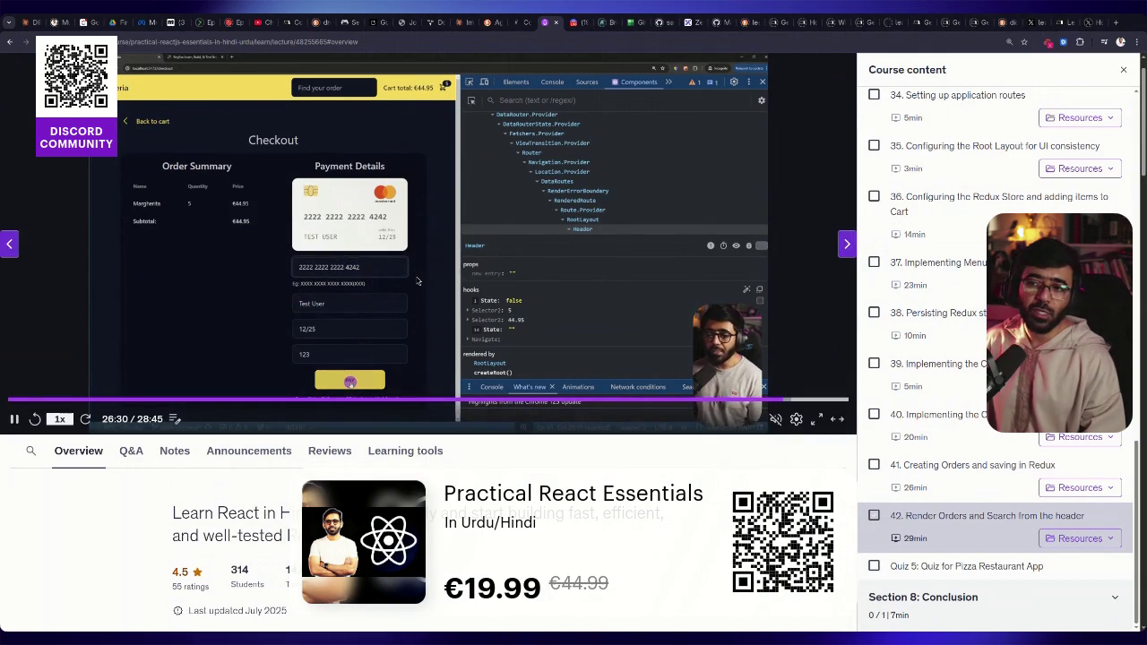
Pause and resume the video on the checkout demo and Order #56dyw confirmation, then go to the author's website
click(285, 300)
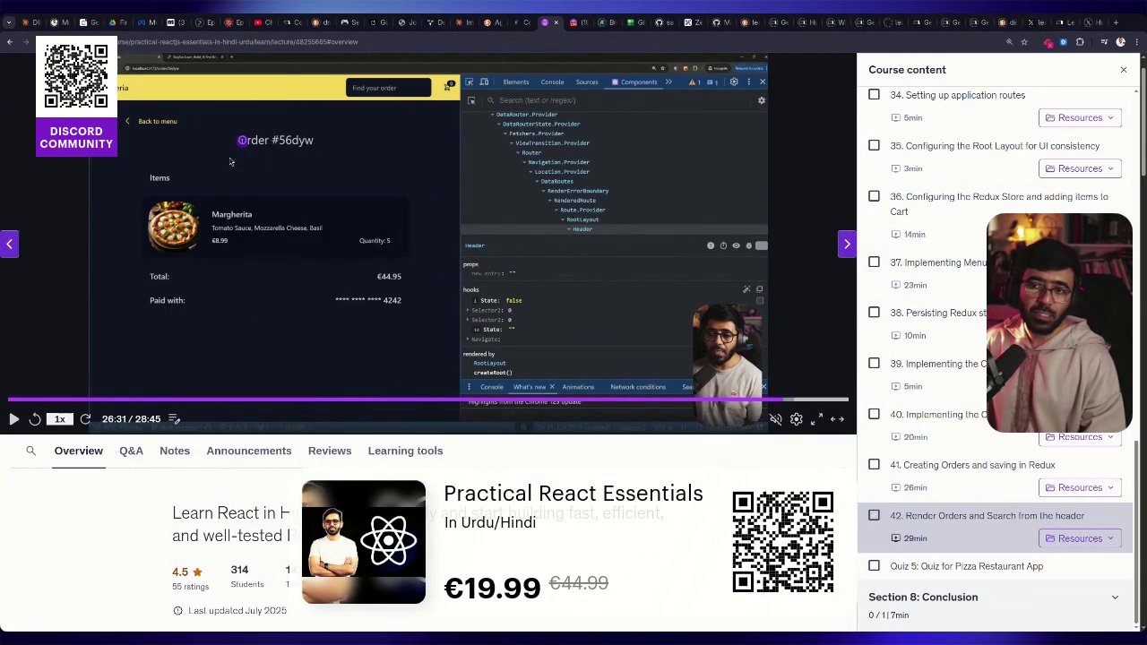
click(295, 313)
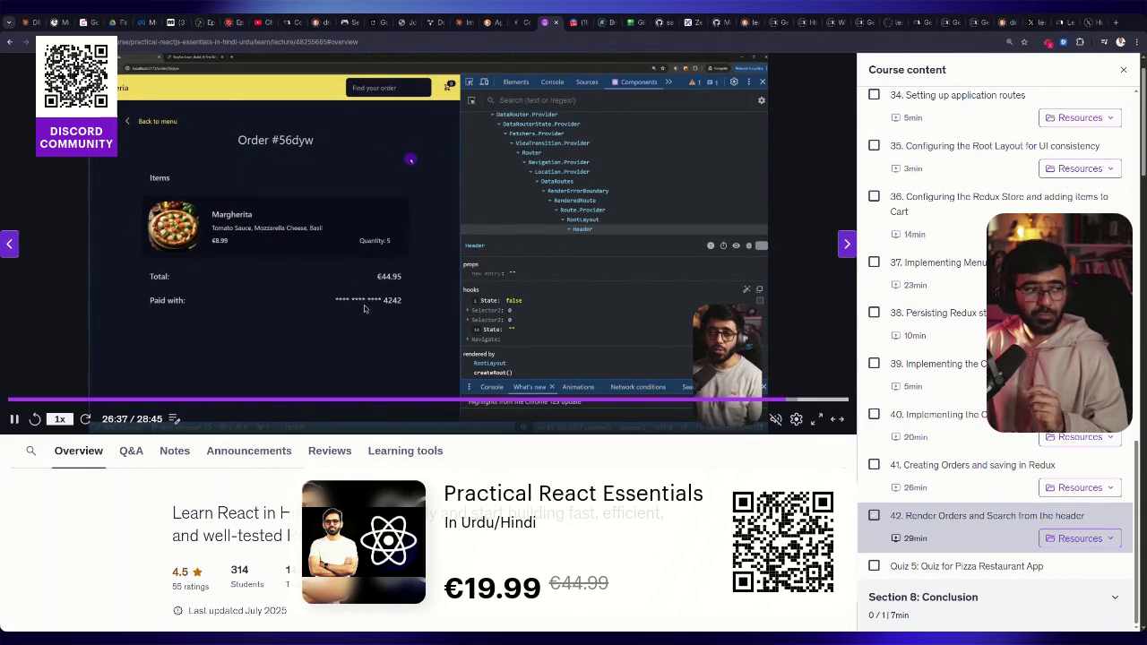
key(space)
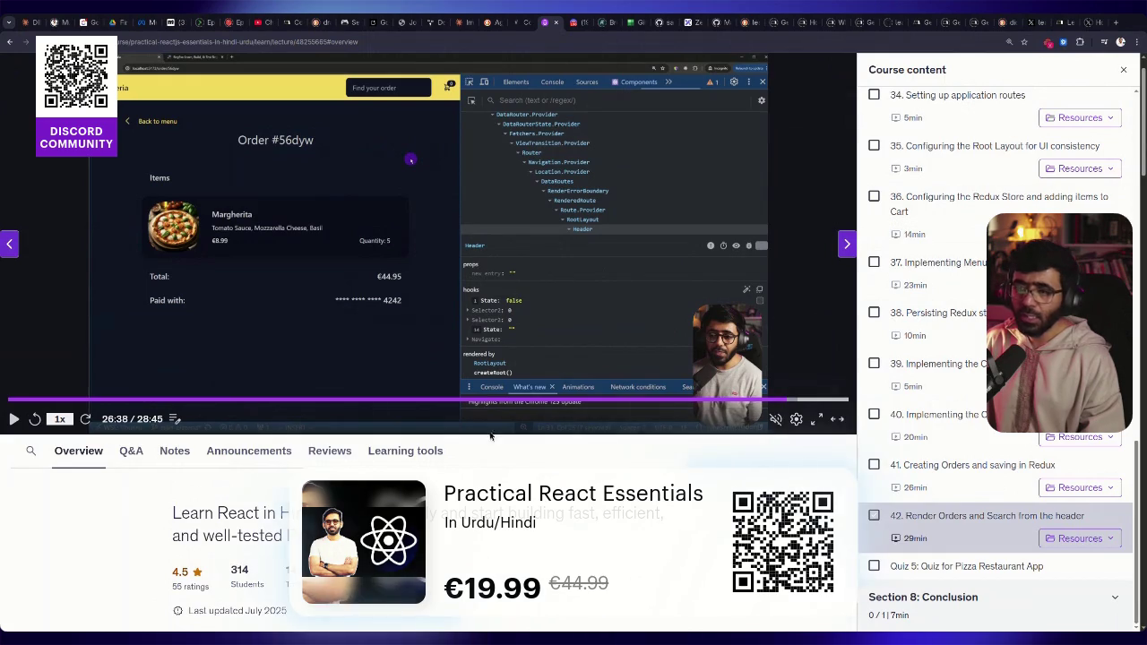
key(space)
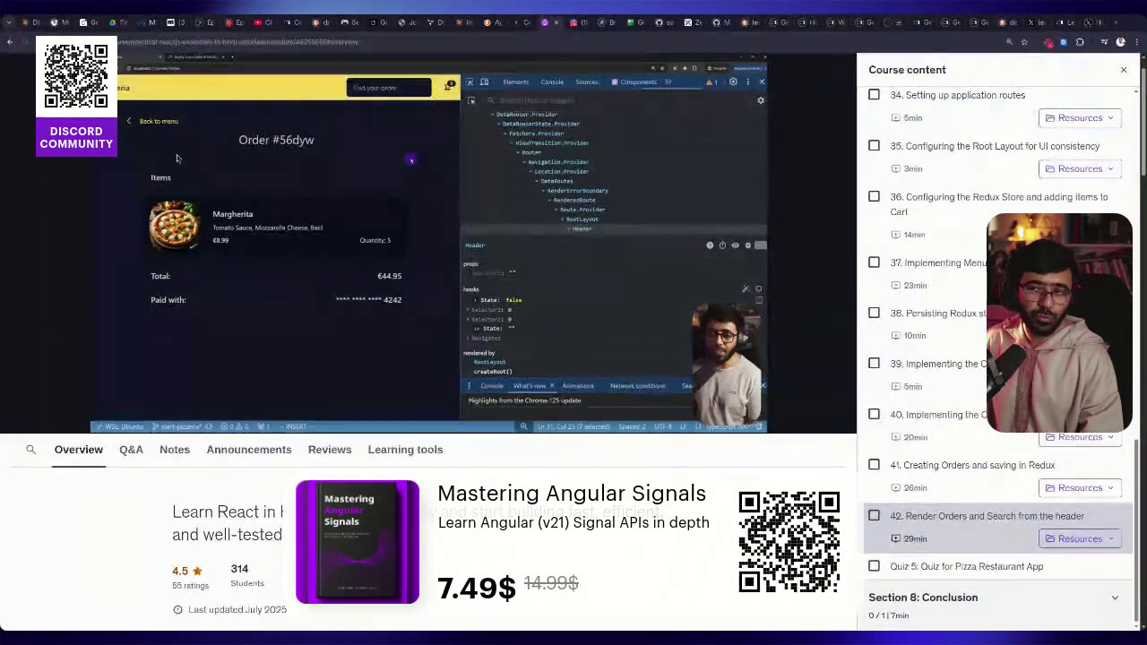
click(522, 22)
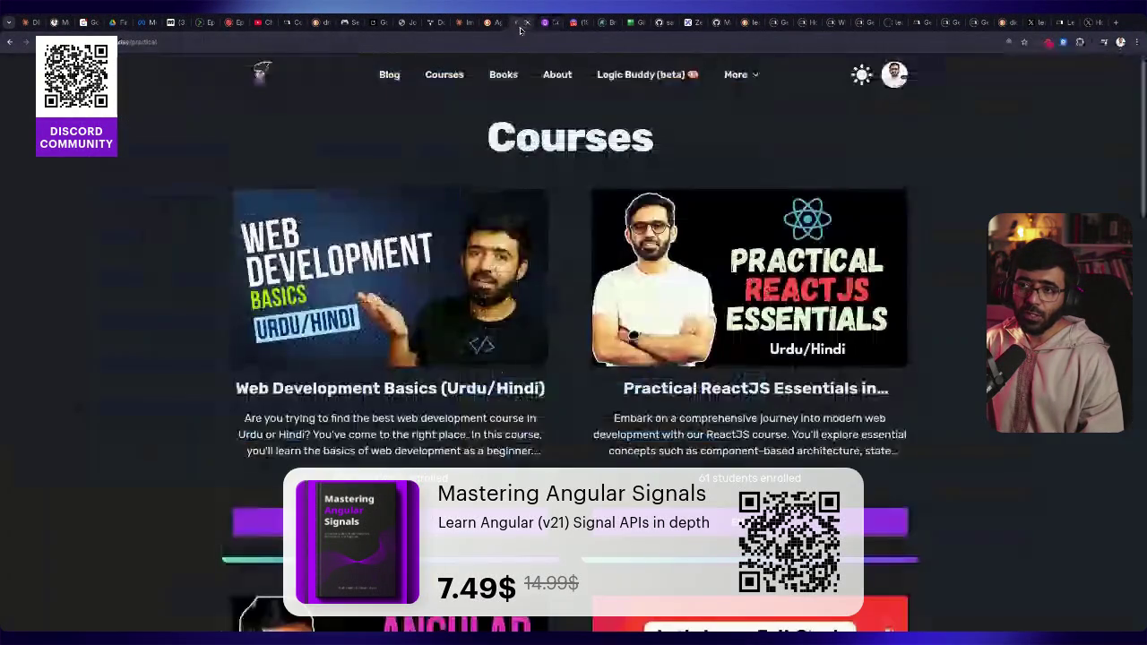
From the author's Books page, open Mastering Angular Signals on Leanpub and highlight its $7.49 coupon price
click(503, 74)
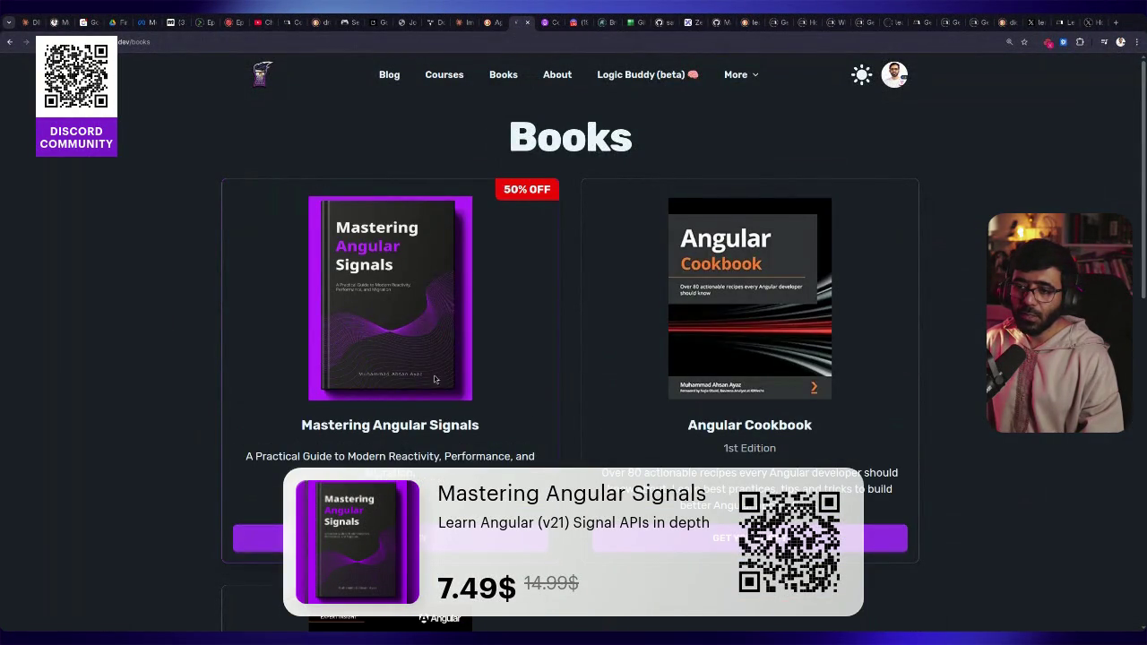
click(457, 554)
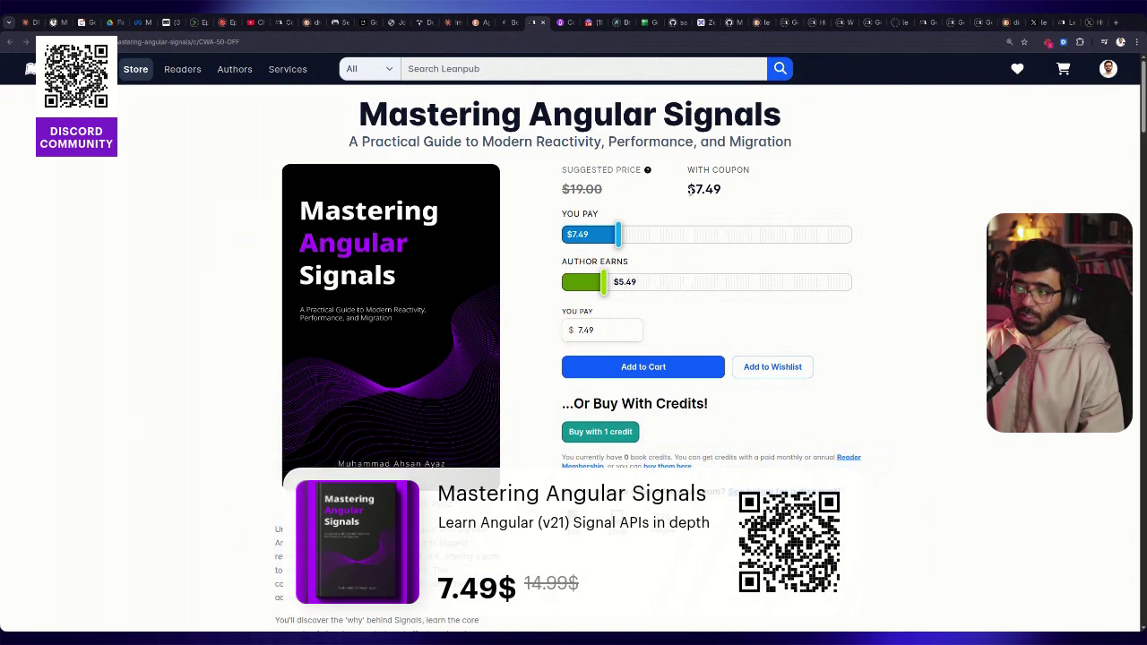
drag(687, 190, 729, 197)
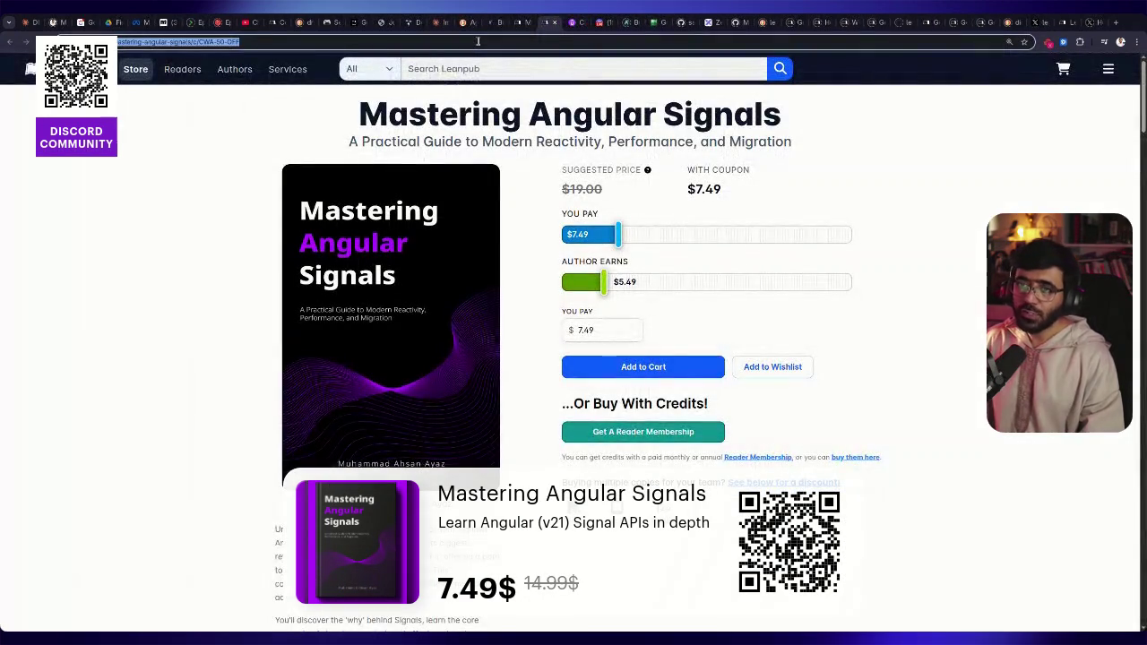
click(477, 41)
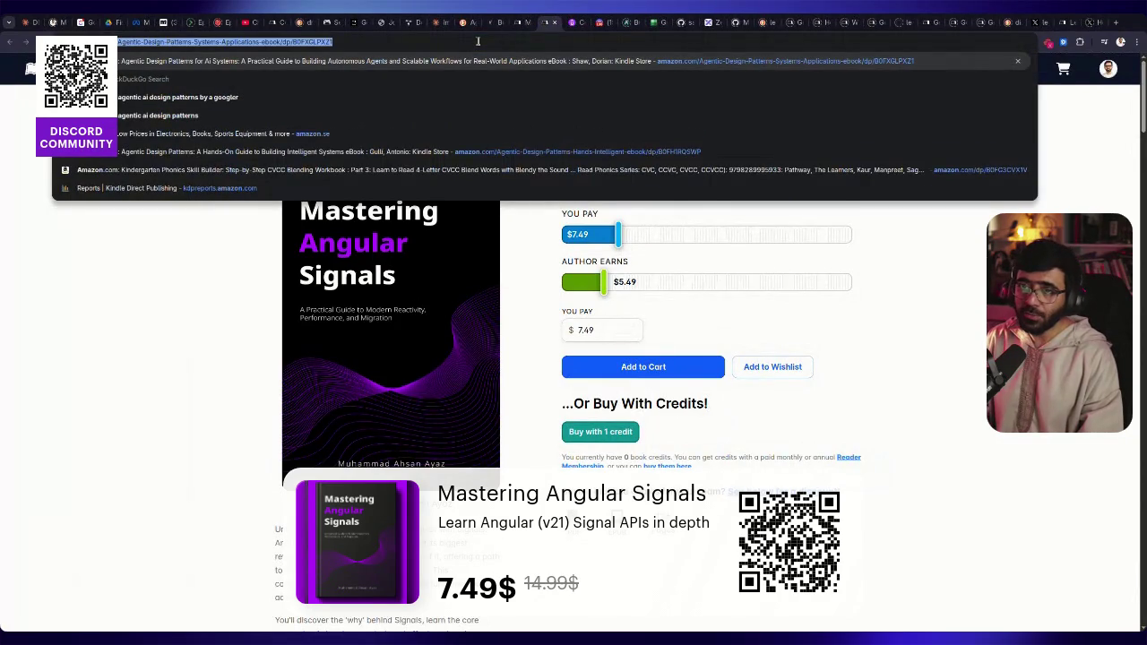
Search Amazon's Kindle Store for 'mastering angular signals' and zoom in on the 8 results
key(Return)
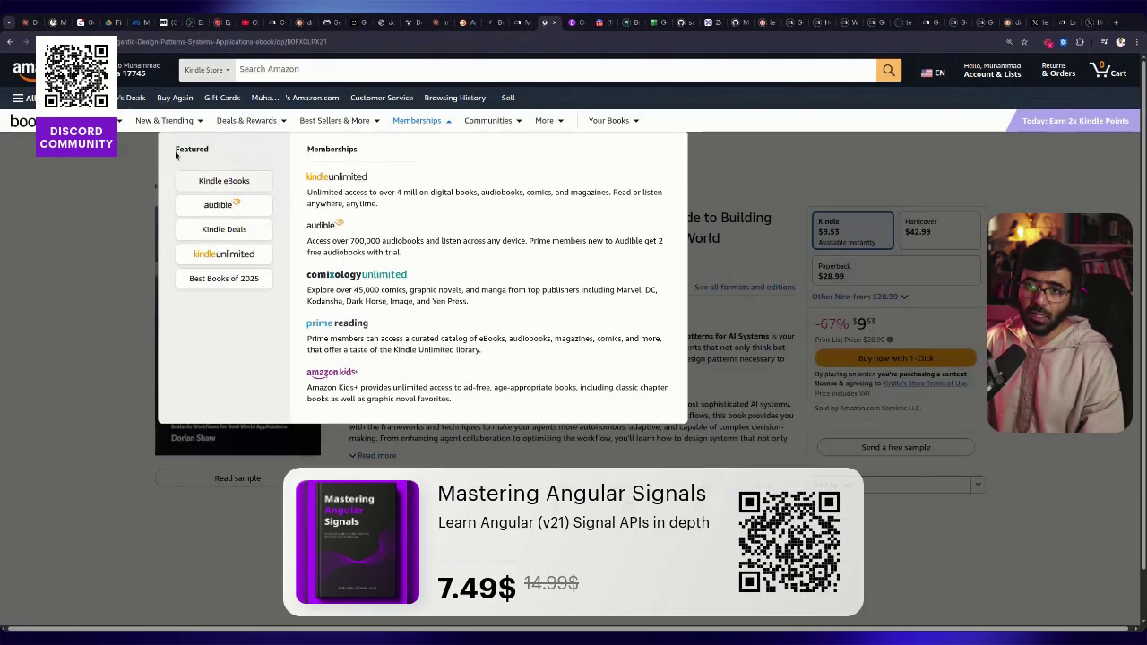
click(279, 75)
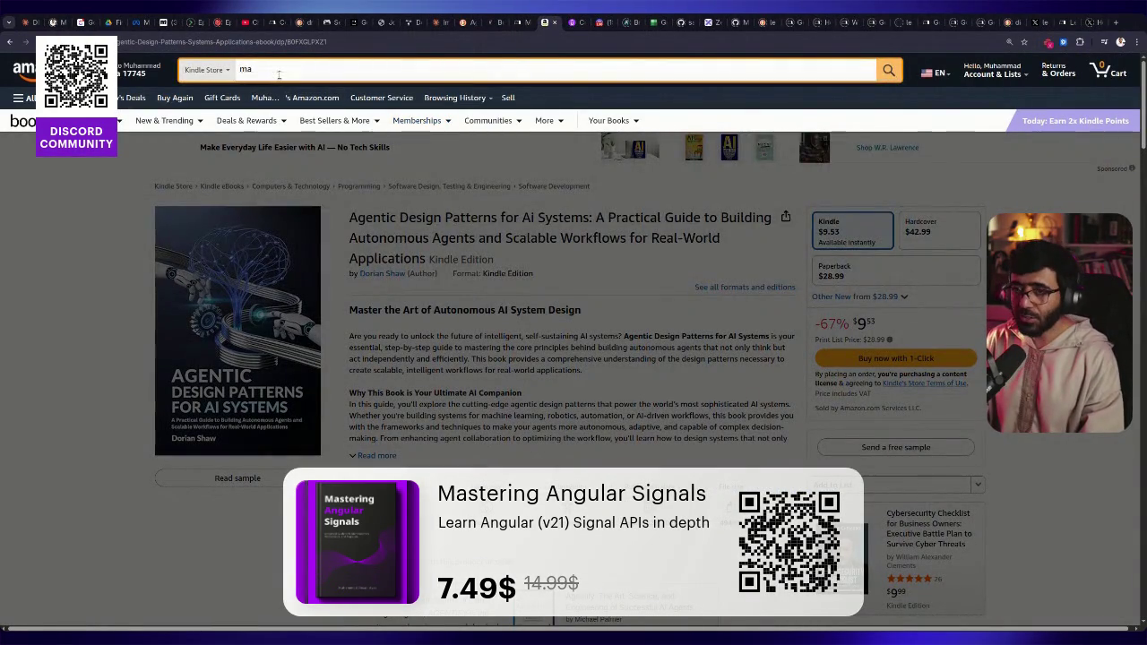
text(stering angular signals)
key(Return)
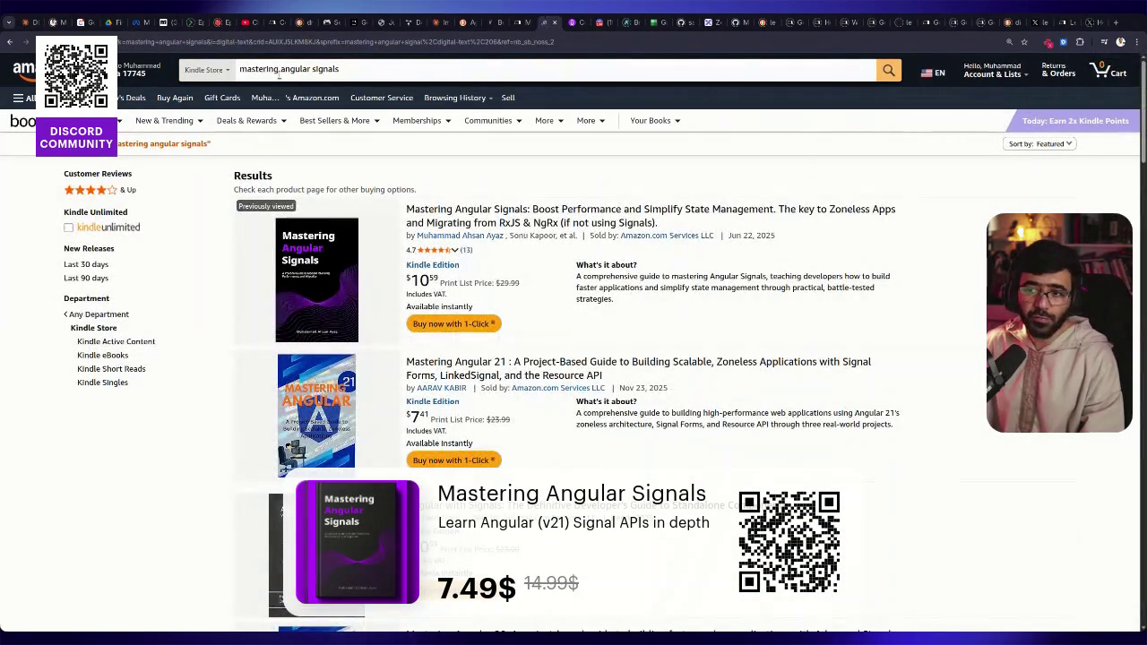
key(ctrl+plus)
key(ctrl+plus)
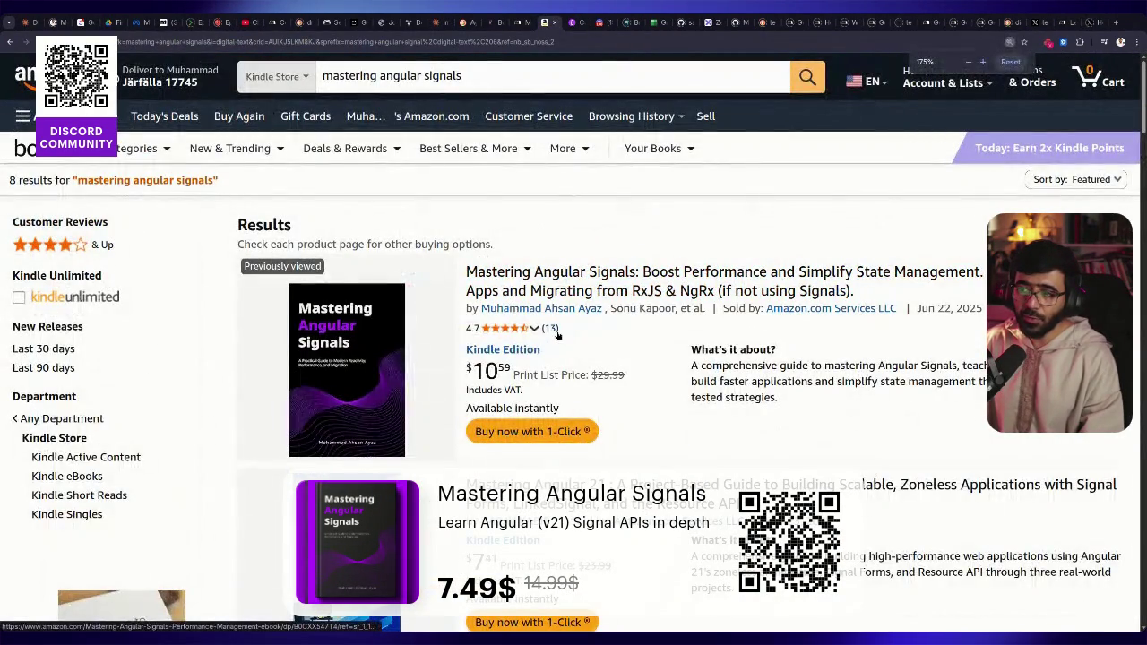